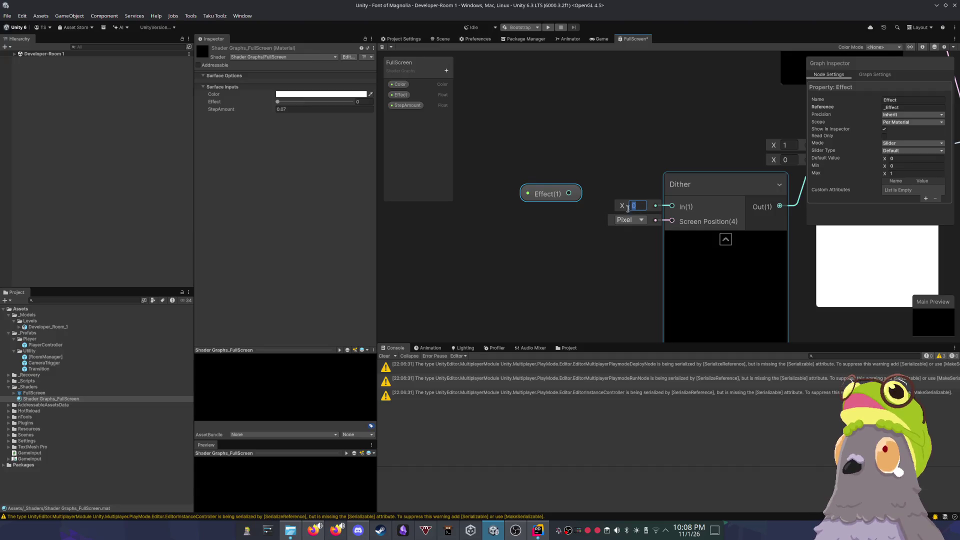
# Step: Add a Multiply node fed by the Effect property
pyautogui.moveTo(553, 199)
pyautogui.mouseDown()
pyautogui.moveTo(505, 144)
pyautogui.moveTo(532, 210)
pyautogui.mouseUp()
pyautogui.write('mul')
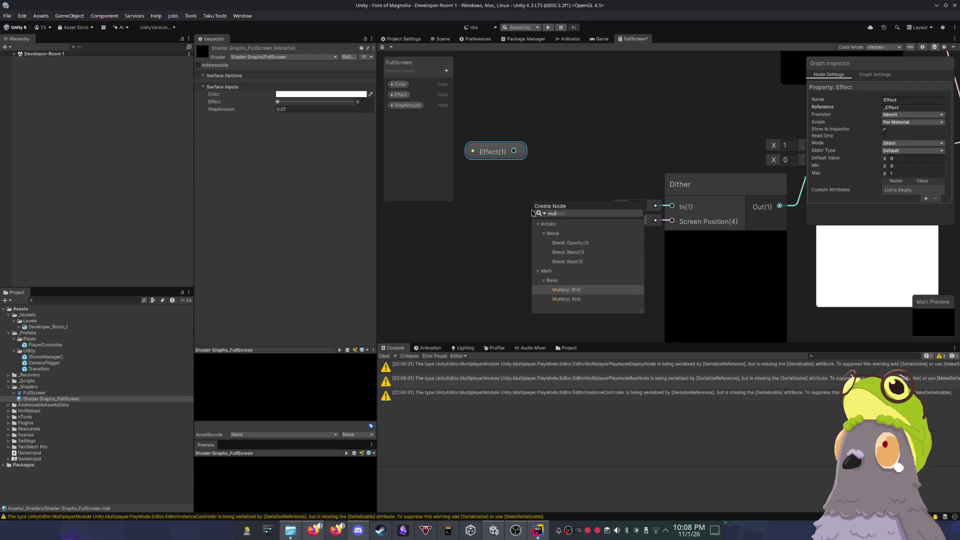
pyautogui.press('Down')
pyautogui.press('Return')
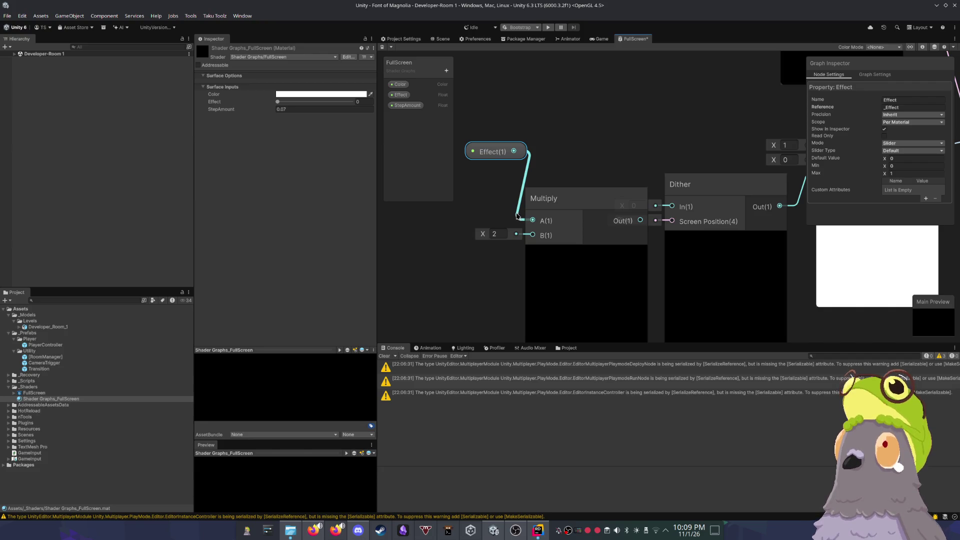
pyautogui.scroll(-4, 559, 119)
# Step: Place Multiply beside Effect, collapse its preview, and wire its output into Dither's input
pyautogui.moveTo(565, 146)
pyautogui.mouseDown()
pyautogui.moveTo(657, 203)
pyautogui.moveTo(614, 126)
pyautogui.mouseUp()
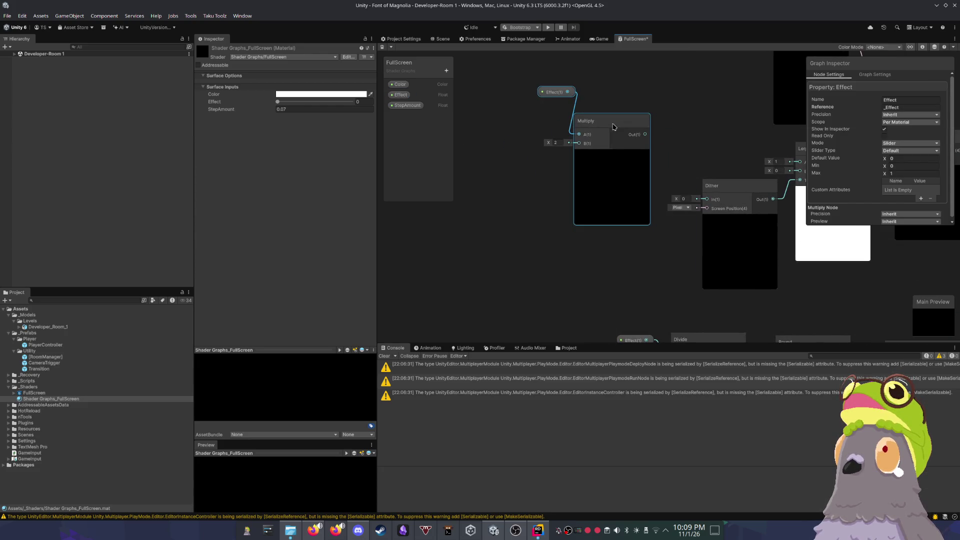
pyautogui.click(611, 155)
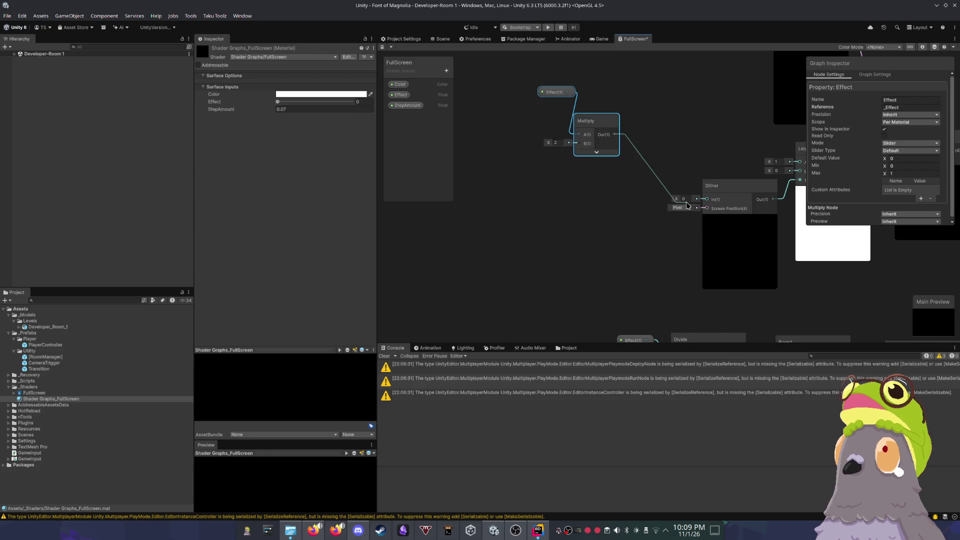
pyautogui.moveTo(704, 202); pyautogui.dragTo(705, 200)
pyautogui.scroll(-3, 546, 159)
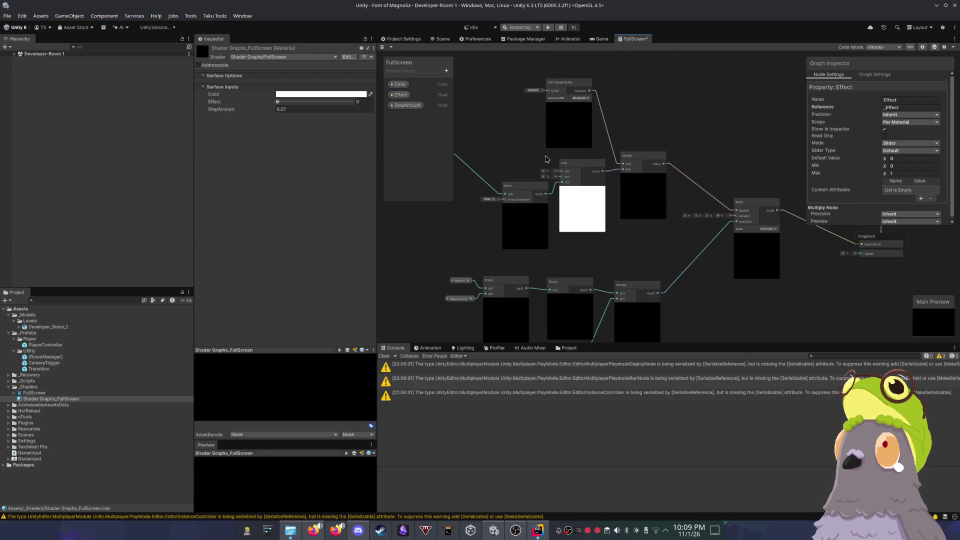
# Step: Save the FullScreen graph and test it by raising the material's Effect to 0.162
pyautogui.click(381, 48)
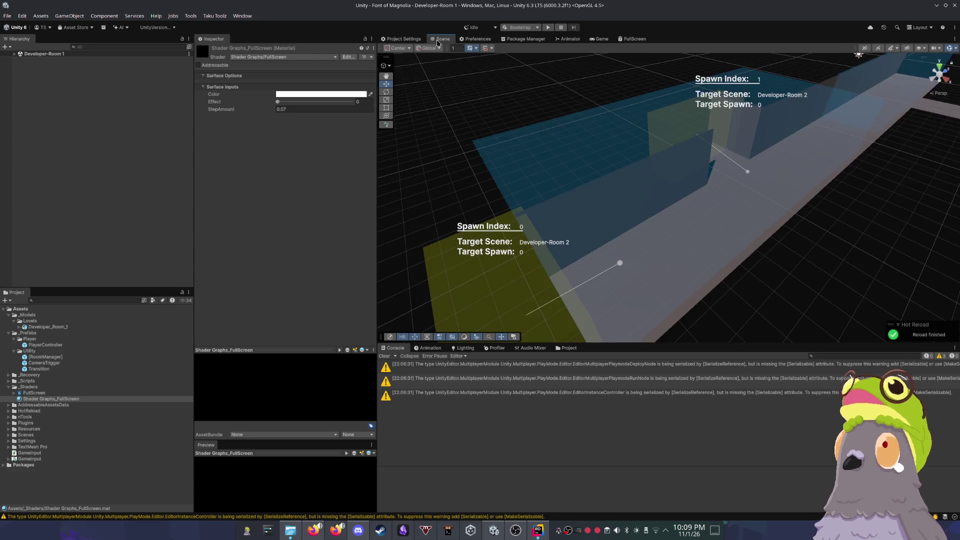
pyautogui.click(440, 39)
pyautogui.moveTo(277, 105)
pyautogui.mouseDown()
pyautogui.moveTo(298, 105)
pyautogui.moveTo(277, 105)
pyautogui.mouseUp()
# Step: Set the Dither node's Screen Position mode to Default
pyautogui.click(601, 39)
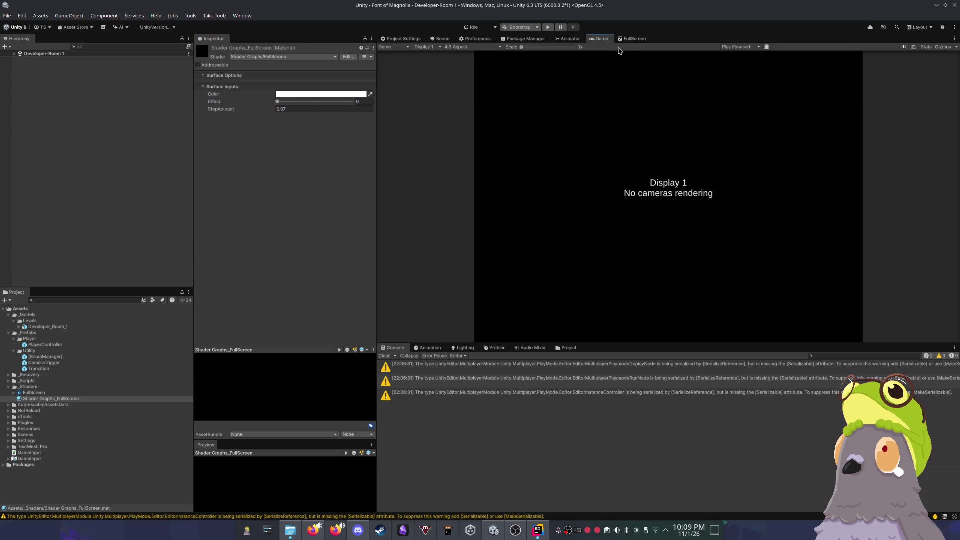
pyautogui.click(633, 39)
pyautogui.scroll(5, 507, 182)
pyautogui.click(522, 192)
pyautogui.press('Escape')
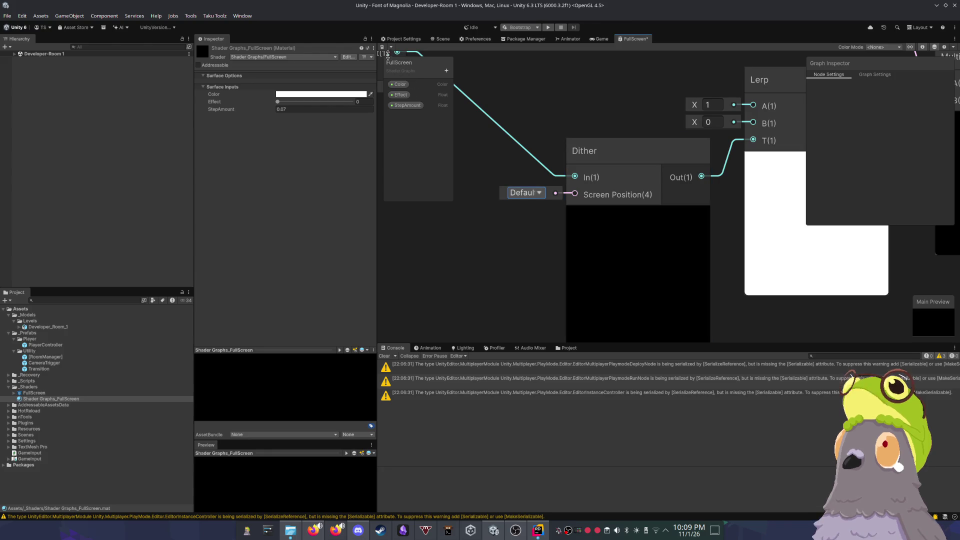
# Step: Test Effect at 0.462 in the scene, flying toward the walkway, then return to FullScreen
pyautogui.click(442, 40)
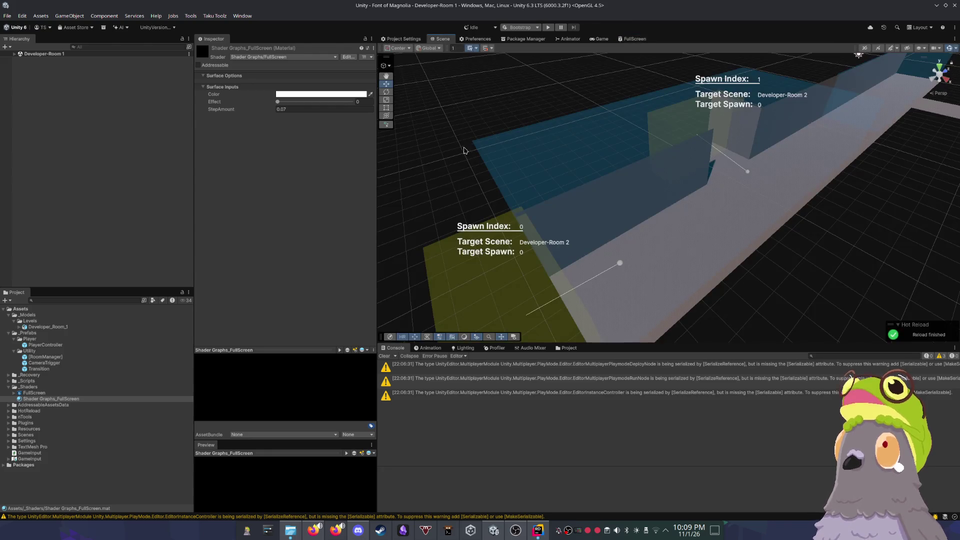
pyautogui.moveTo(280, 105)
pyautogui.mouseDown()
pyautogui.moveTo(315, 103)
pyautogui.moveTo(265, 99)
pyautogui.mouseUp()
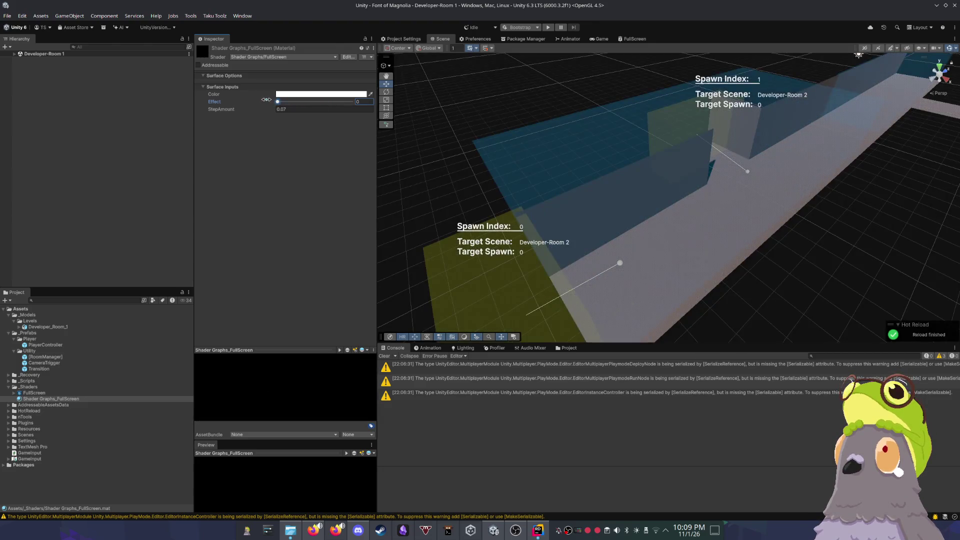
pyautogui.press('w')
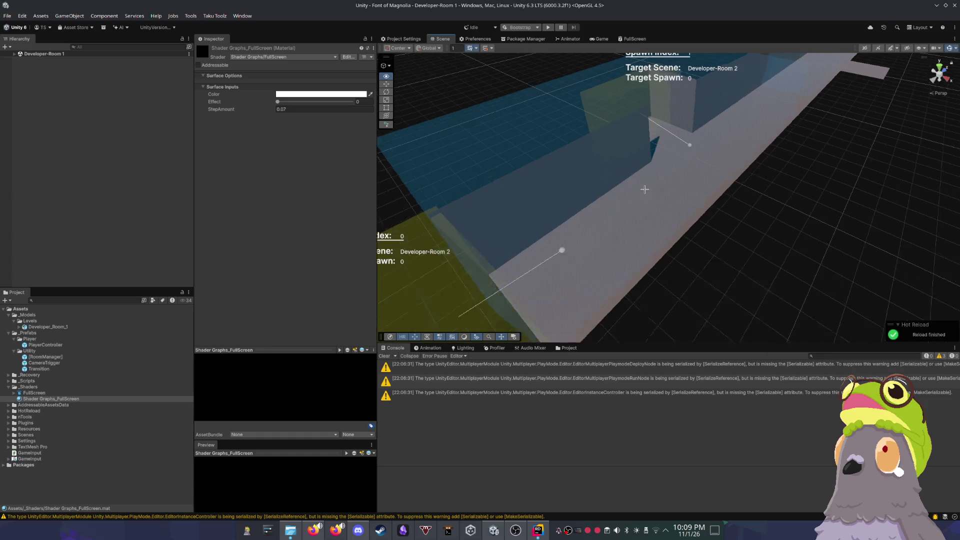
pyautogui.press('w')
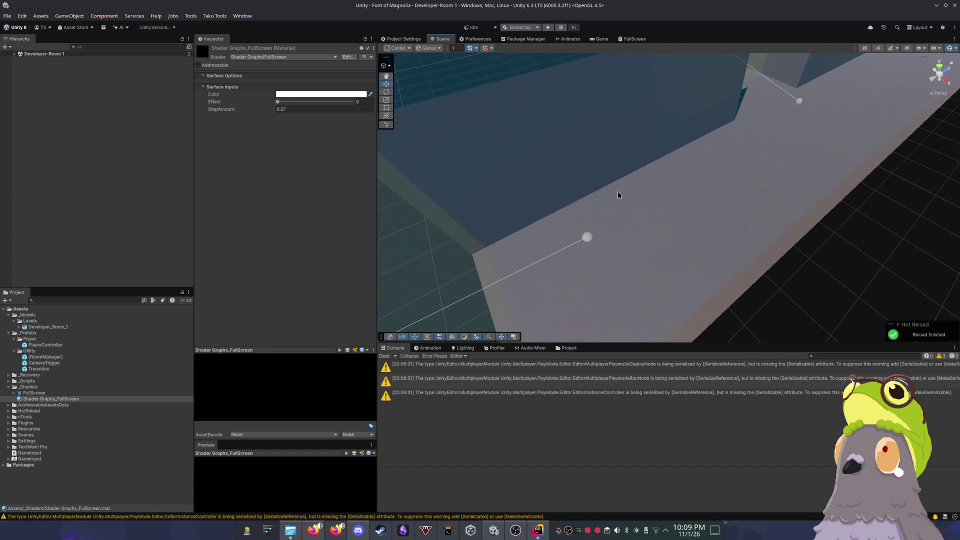
pyautogui.click(627, 41)
pyautogui.scroll(-3, 579, 178)
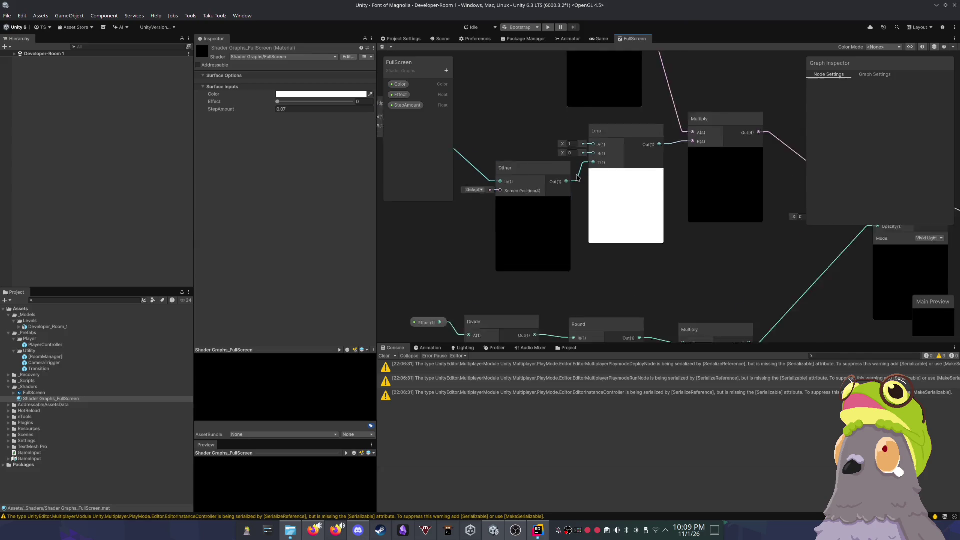
pyautogui.scroll(3, 579, 178)
pyautogui.scroll(-3, 618, 189)
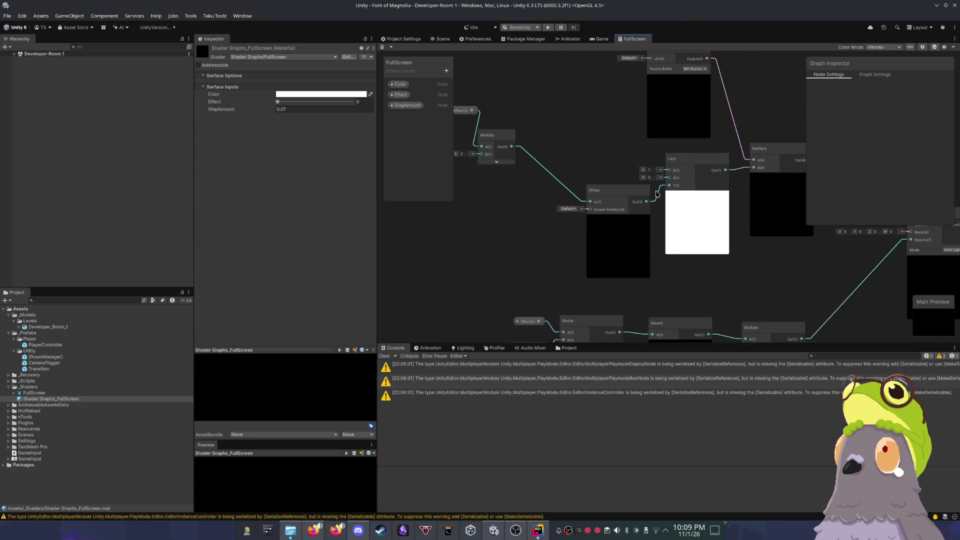
pyautogui.scroll(2, 625, 173)
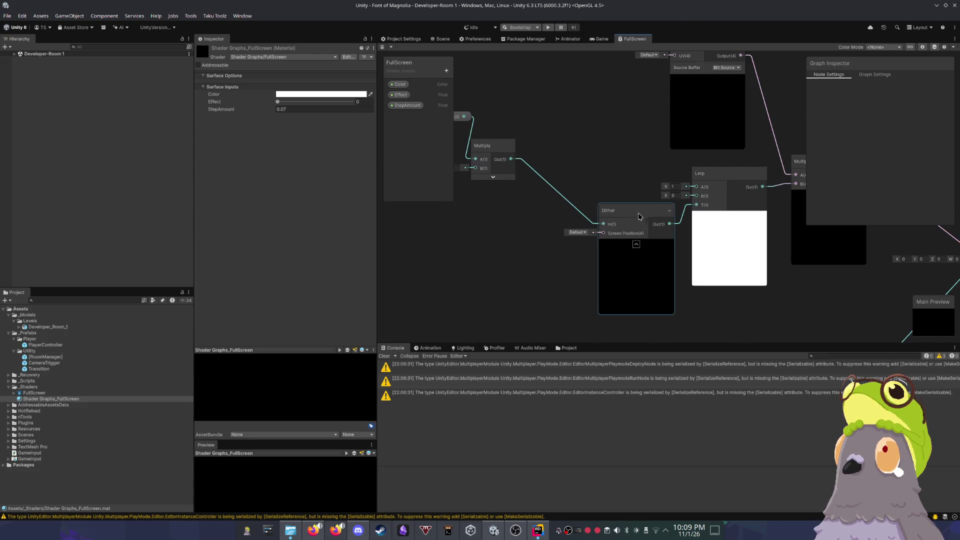
pyautogui.moveTo(629, 215); pyautogui.dragTo(617, 211)
pyautogui.scroll(-1, 650, 200)
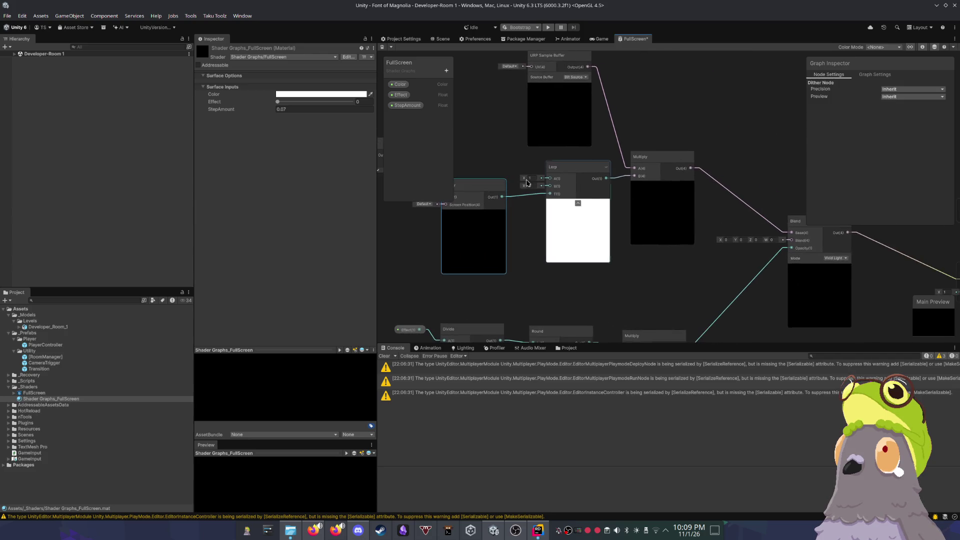
pyautogui.scroll(3, 575, 190)
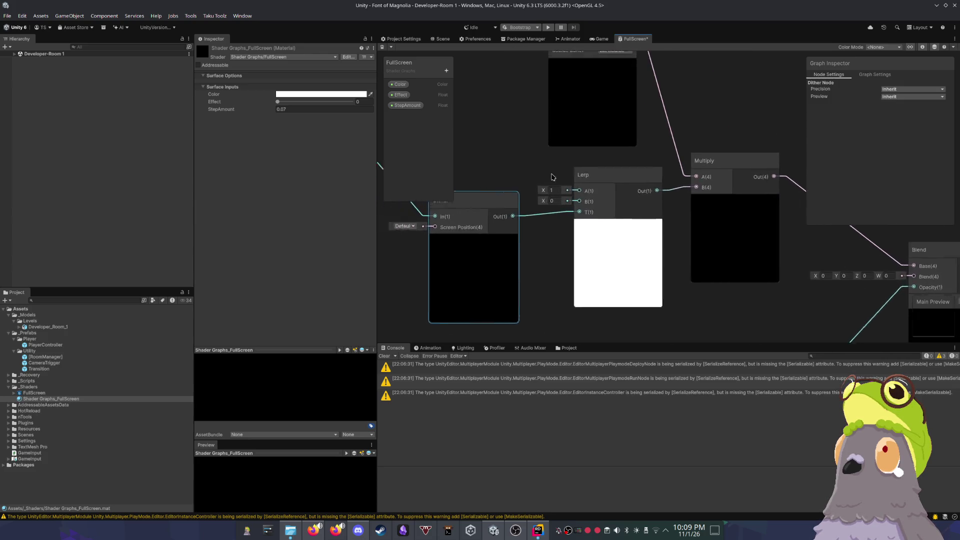
pyautogui.moveTo(540, 175); pyautogui.dragTo(670, 189)
pyautogui.scroll(-1, 665, 182)
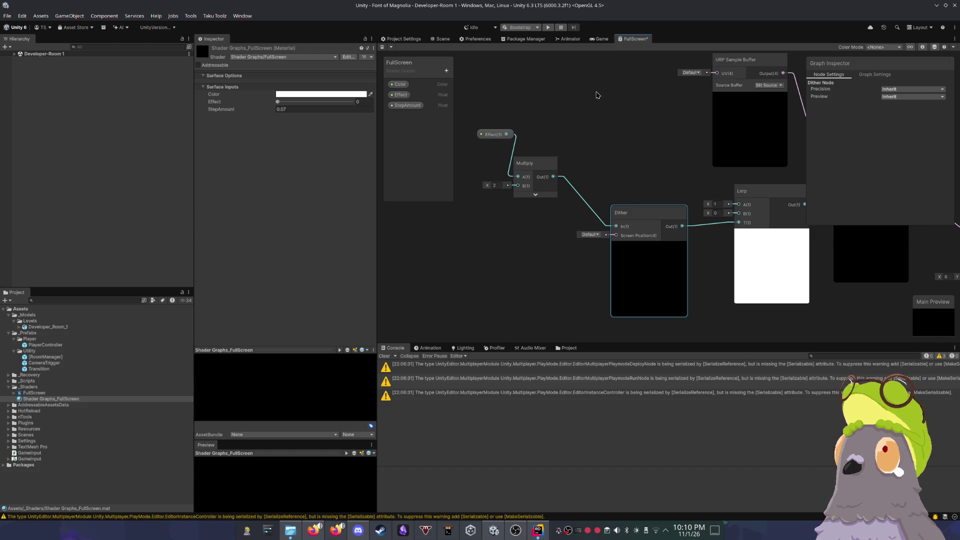
pyautogui.click(603, 161)
pyautogui.moveTo(628, 163)
pyautogui.mouseDown()
pyautogui.moveTo(570, 137)
pyautogui.moveTo(548, 174)
pyautogui.mouseUp()
# Step: Add a Branch node to the graph via an 'if' search and position it
pyautogui.press('space')
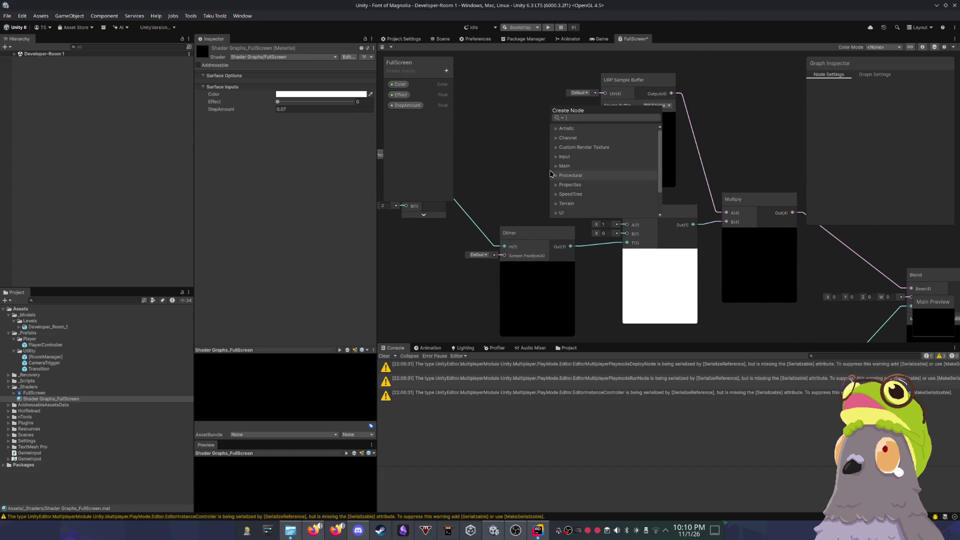
pyautogui.write('step')
pyautogui.press('BackSpace')
pyautogui.press('BackSpace')
pyautogui.press('BackSpace')
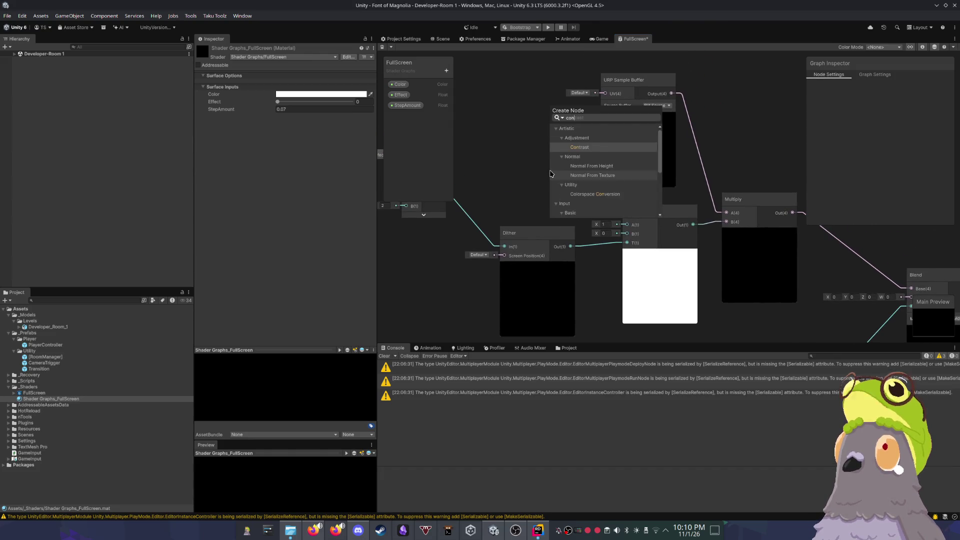
pyautogui.write('if')
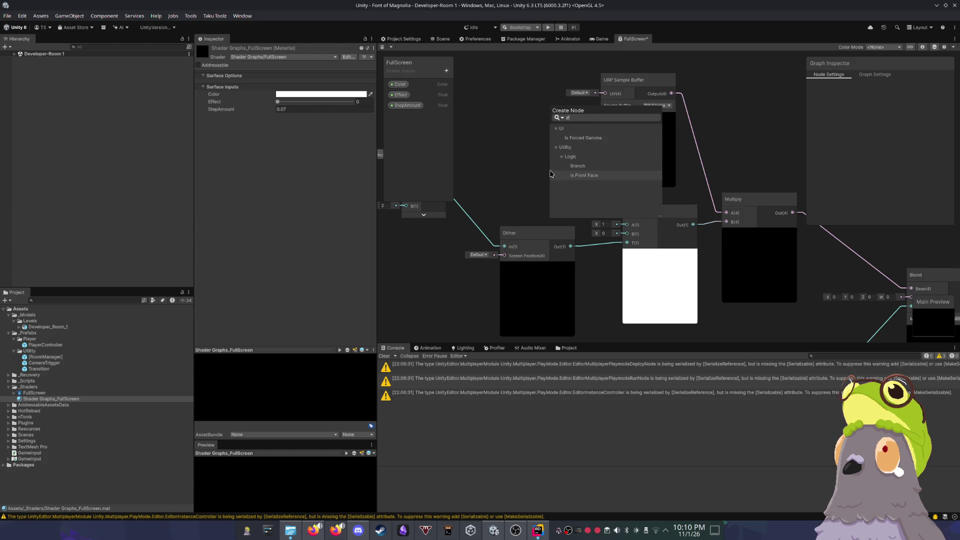
pyautogui.press('Return')
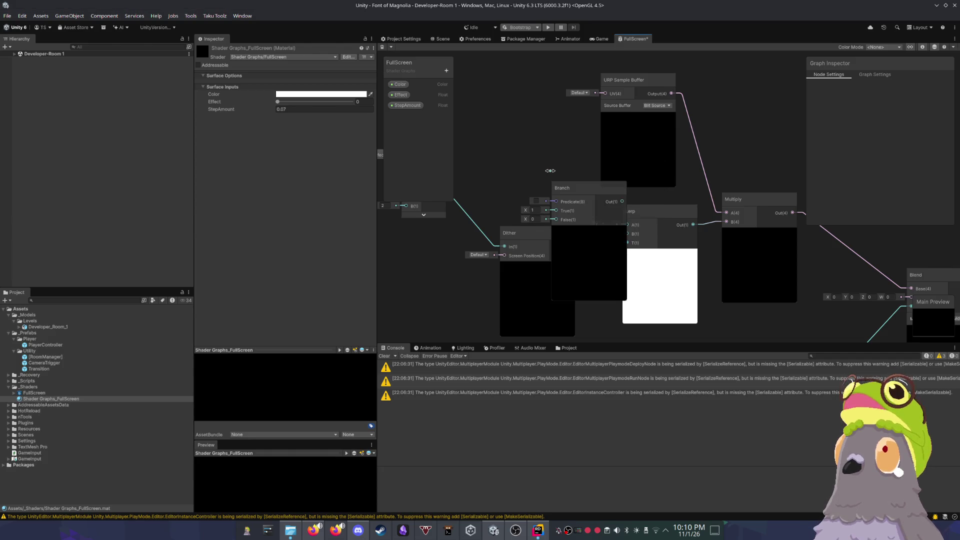
pyautogui.moveTo(575, 190)
pyautogui.mouseDown()
pyautogui.moveTo(626, 207)
pyautogui.moveTo(558, 152)
pyautogui.moveTo(631, 201)
pyautogui.moveTo(562, 165)
pyautogui.mouseUp()
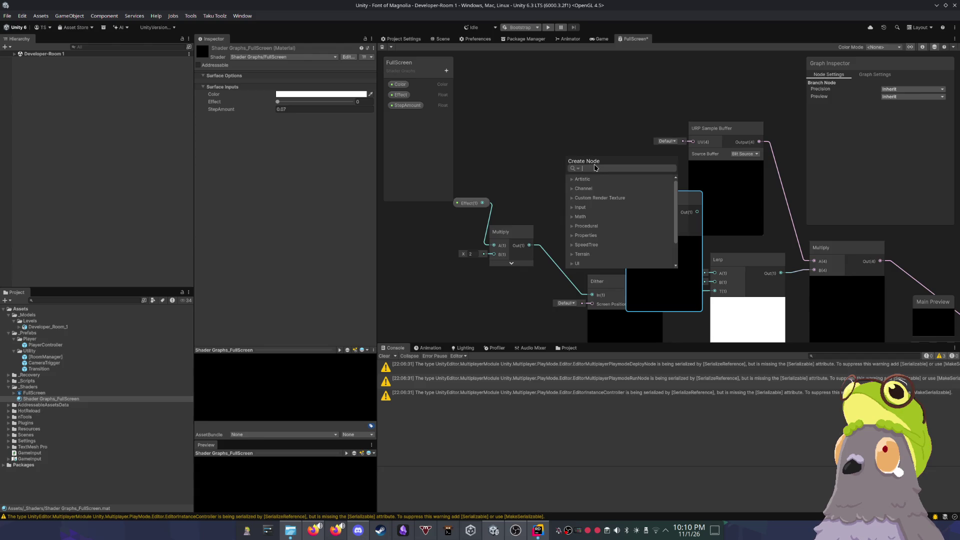
# Step: Create a Comparison node from the Branch Predicate input and move it left
pyautogui.write('if')
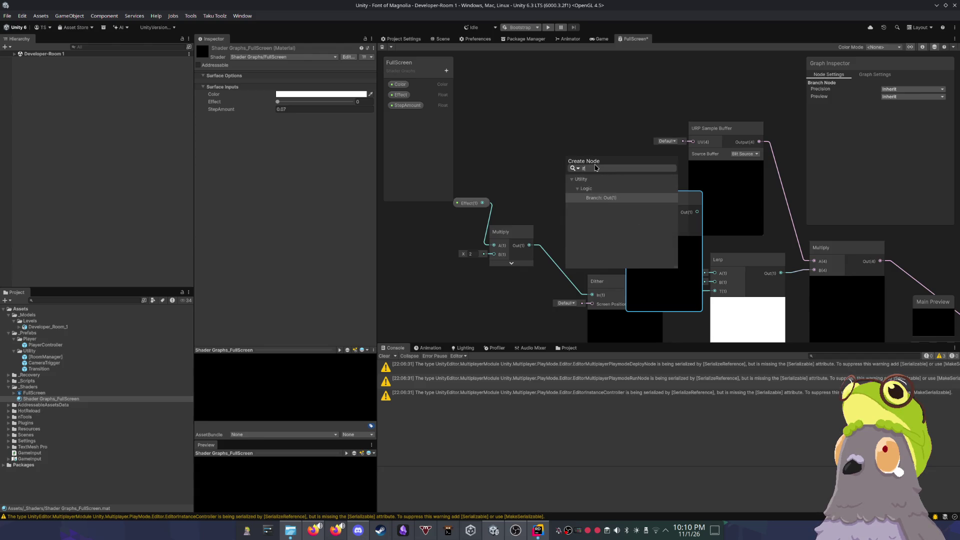
pyautogui.press('BackSpace')
pyautogui.press('BackSpace')
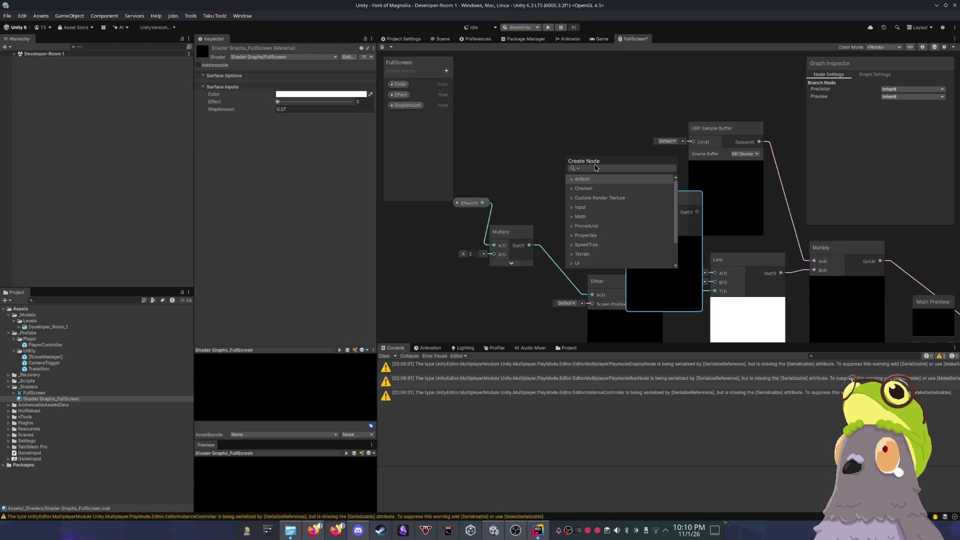
pyautogui.press('Escape')
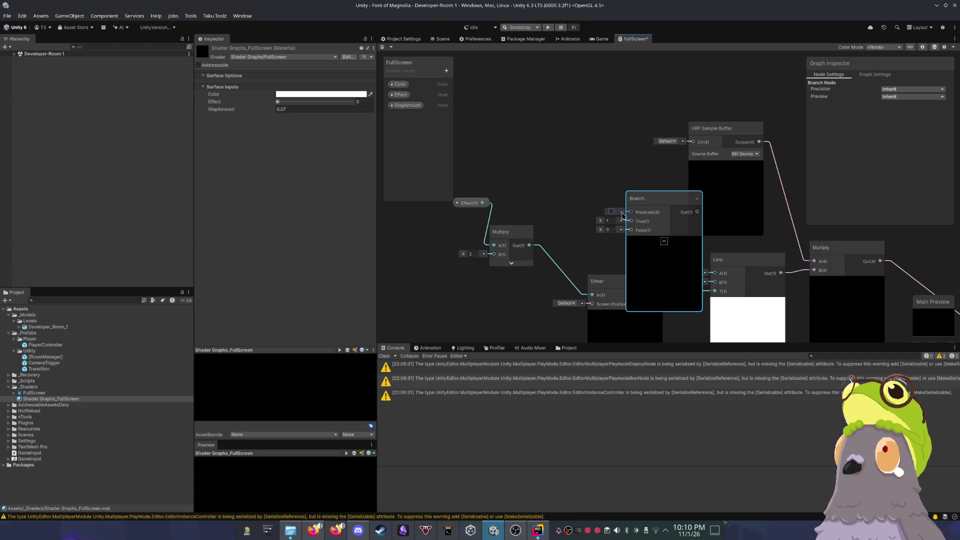
pyautogui.moveTo(600, 200); pyautogui.dragTo(587, 195)
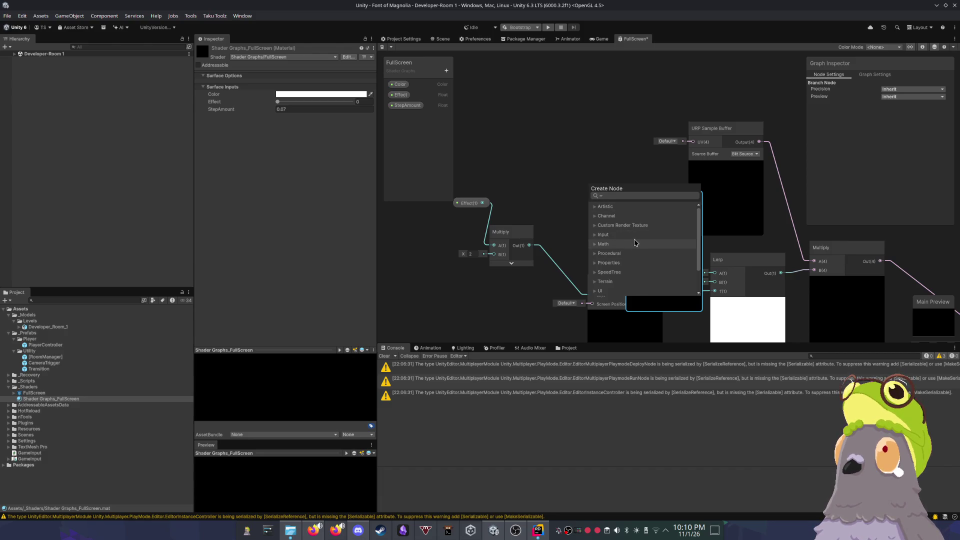
pyautogui.scroll(-3, 631, 241)
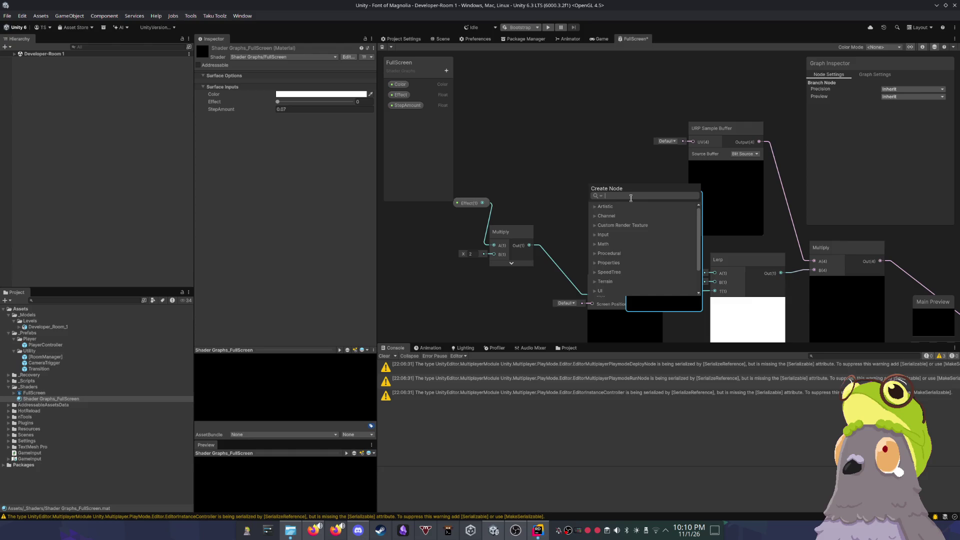
pyautogui.write('less')
pyautogui.press('Return')
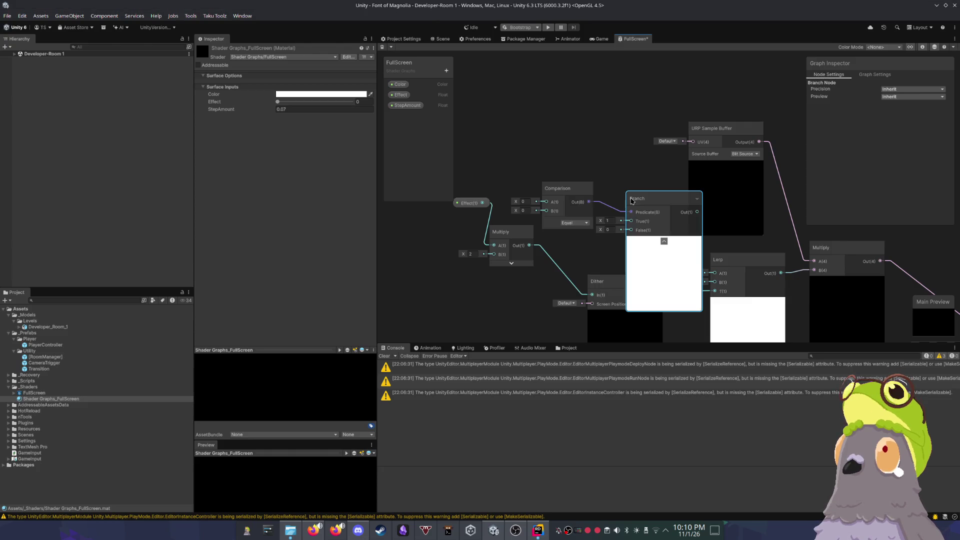
pyautogui.moveTo(619, 193)
pyautogui.mouseDown()
pyautogui.moveTo(575, 192)
pyautogui.moveTo(632, 158)
pyautogui.mouseUp()
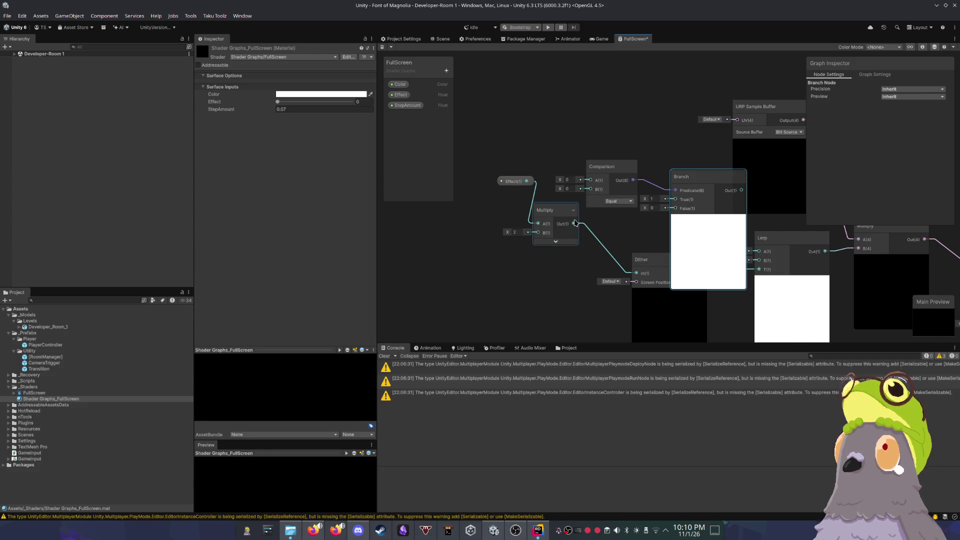
# Step: Switch the Dither node's Screen Position mode to Raw
pyautogui.moveTo(607, 265); pyautogui.dragTo(624, 238)
pyautogui.click(518, 146)
pyautogui.scroll(5, 552, 210)
pyautogui.click(552, 213)
pyautogui.click(558, 230)
pyautogui.scroll(-5, 572, 221)
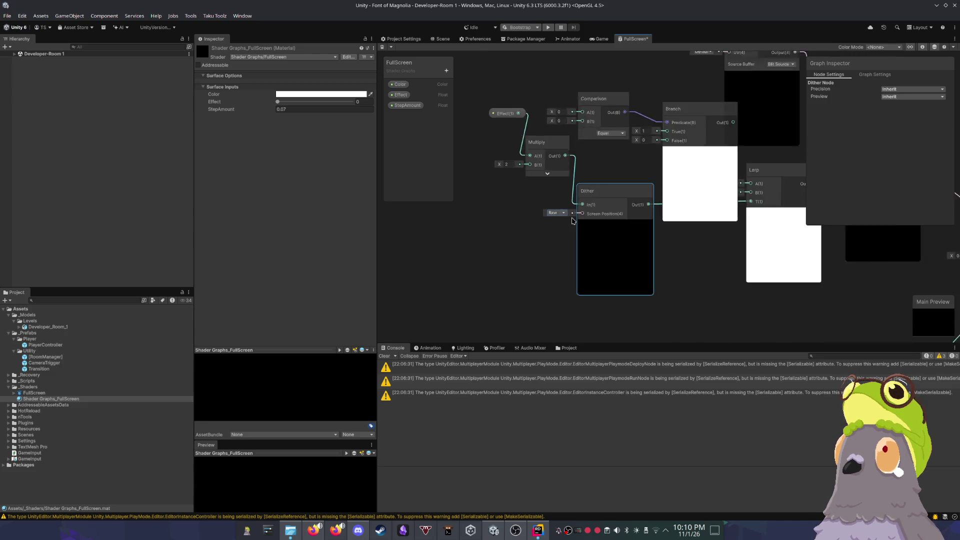
pyautogui.scroll(-2, 573, 221)
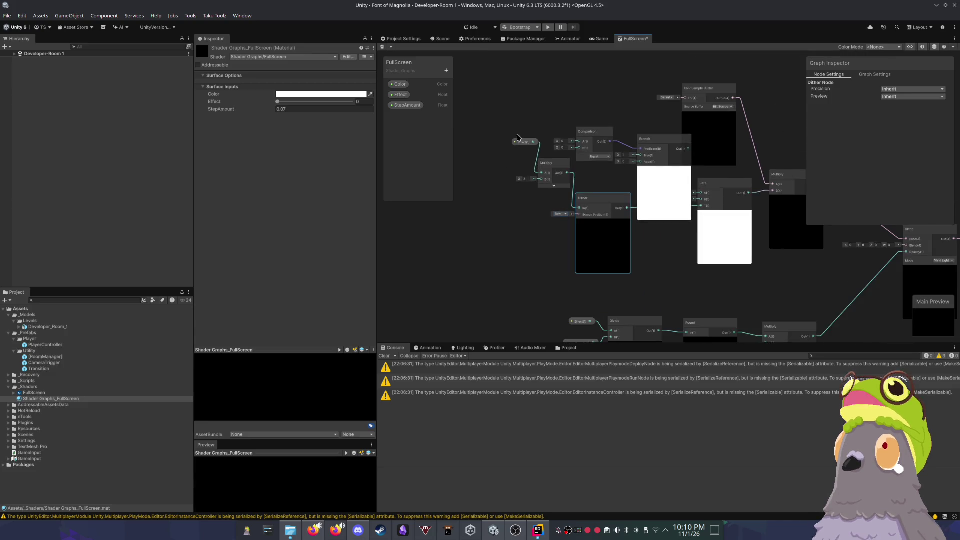
# Step: Check the Scene and Game views, then come back to the FullScreen graph
pyautogui.click(403, 38)
pyautogui.click(441, 38)
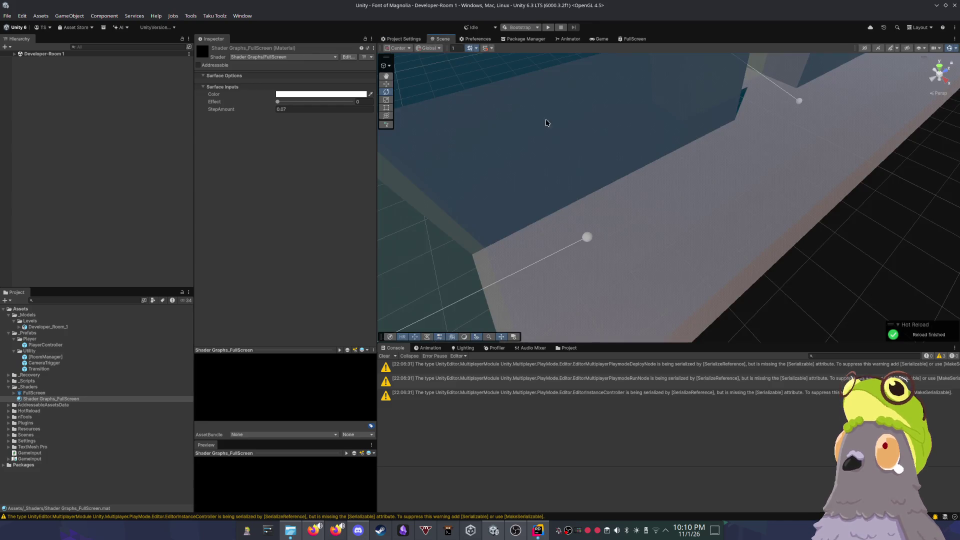
pyautogui.scroll(3, 598, 84)
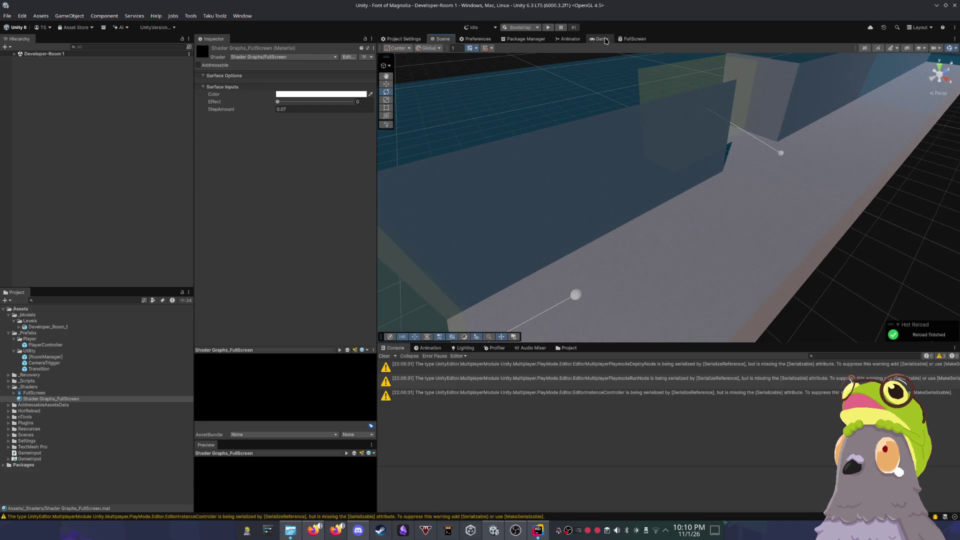
pyautogui.click(602, 39)
pyautogui.click(633, 39)
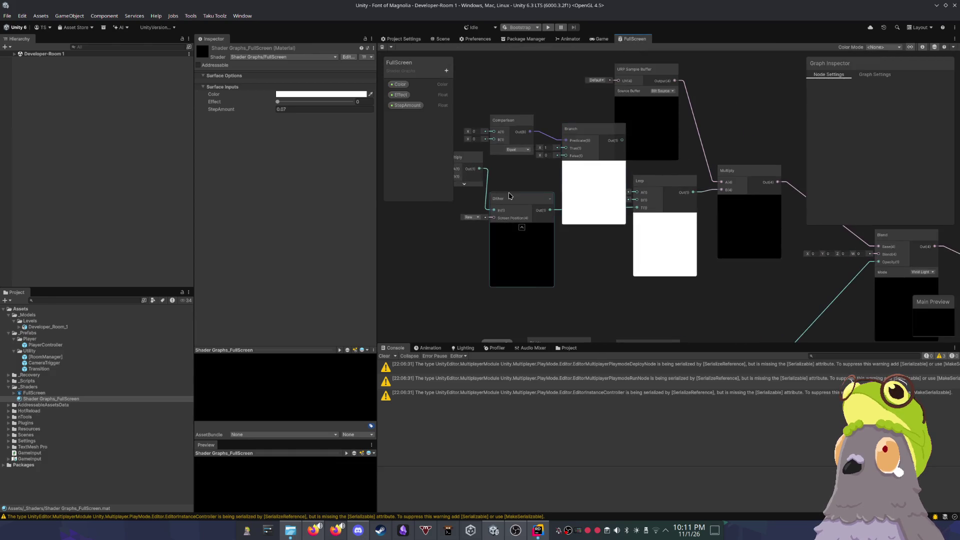
# Step: Move the Effect and Multiply nodes down-left and connect Effect to Comparison A
pyautogui.moveTo(509, 195); pyautogui.dragTo(617, 225)
pyautogui.scroll(2, 561, 174)
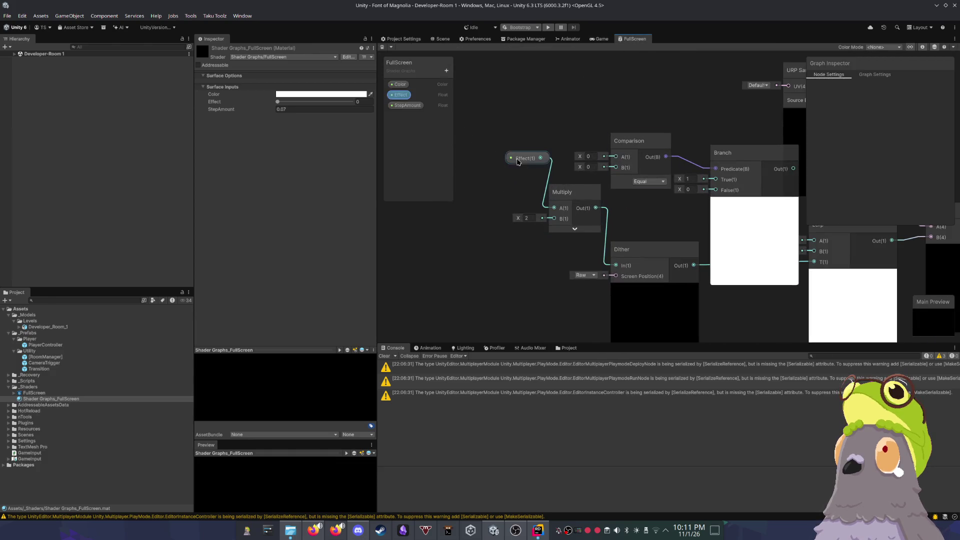
pyautogui.moveTo(550, 239); pyautogui.dragTo(560, 242)
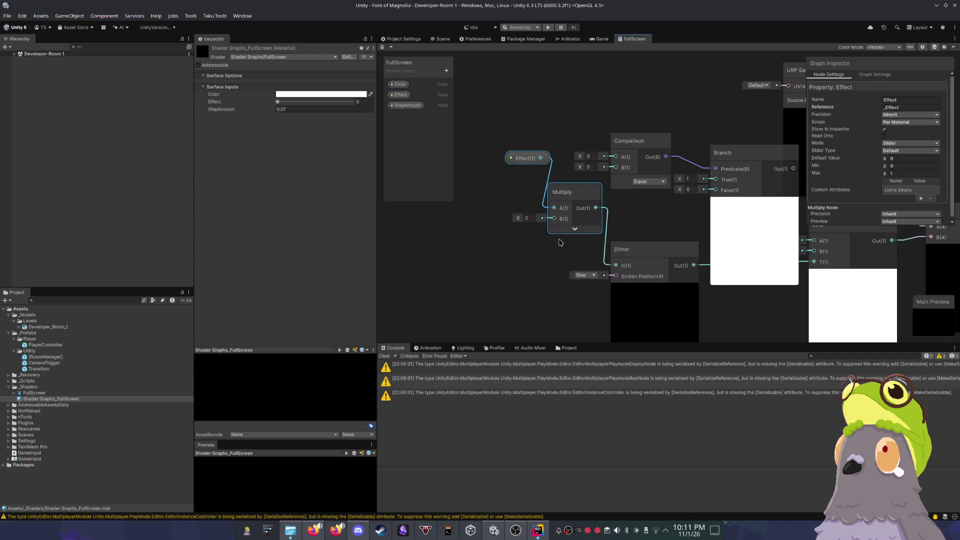
pyautogui.moveTo(561, 196); pyautogui.dragTo(529, 210)
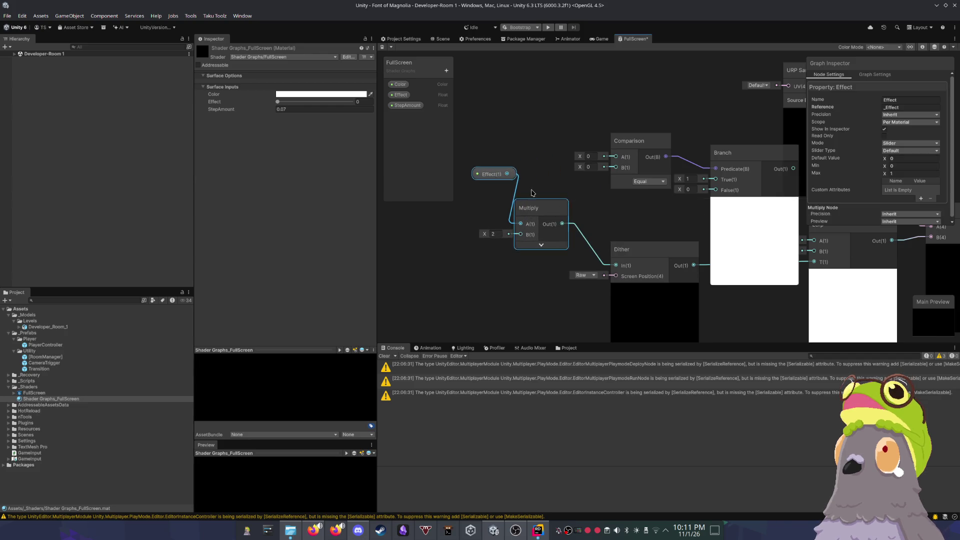
pyautogui.rightClick(500, 176)
pyautogui.press('Escape')
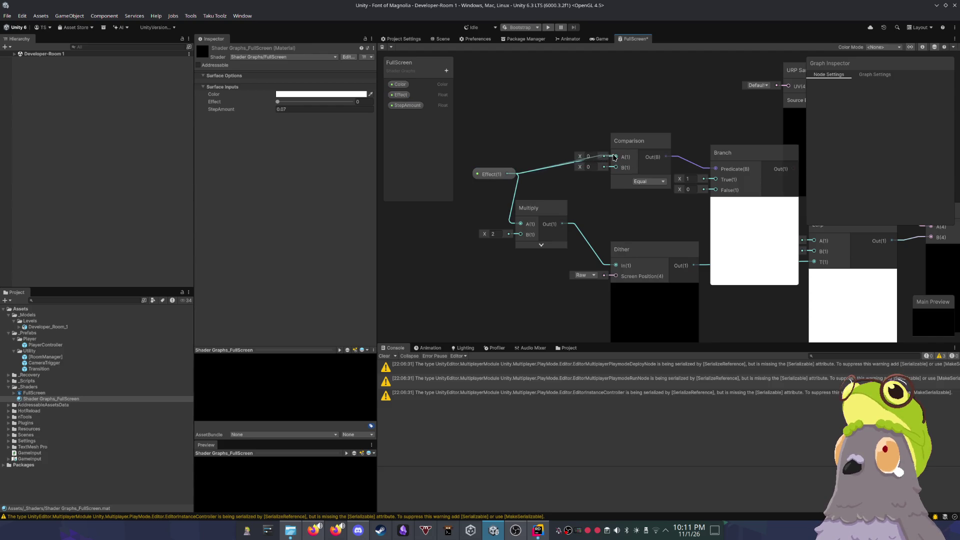
# Step: Set the Comparison to Greater with B at 0.1
pyautogui.click(648, 183)
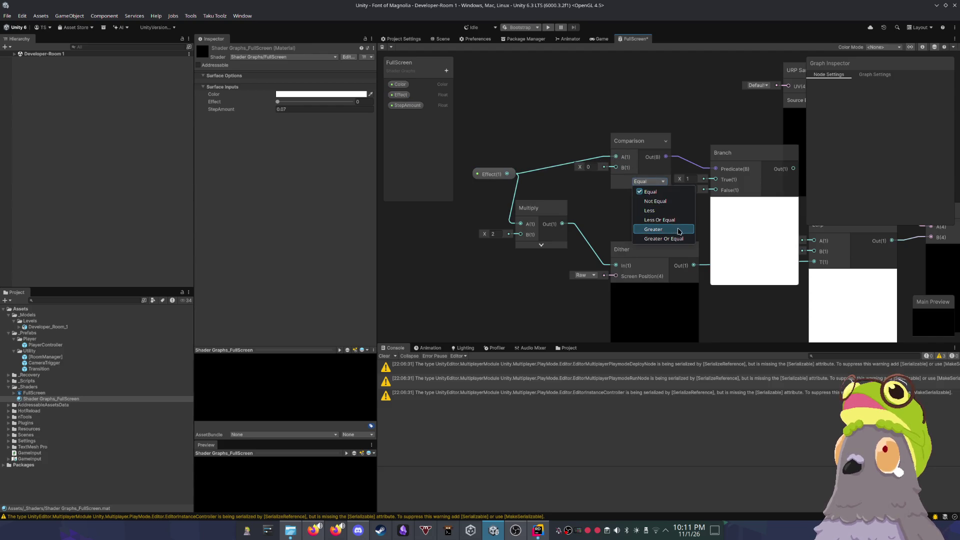
pyautogui.click(674, 229)
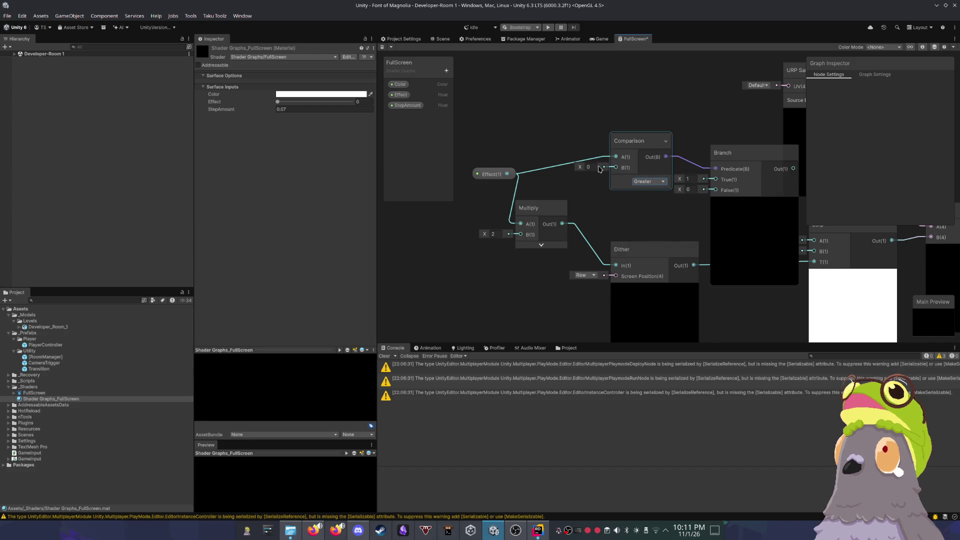
pyautogui.write('0.1')
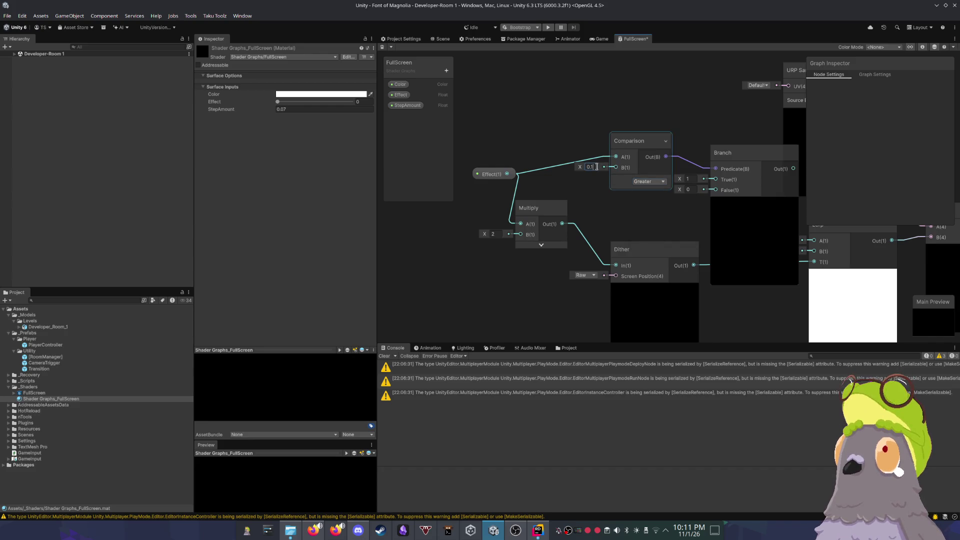
pyautogui.scroll(-2, 597, 167)
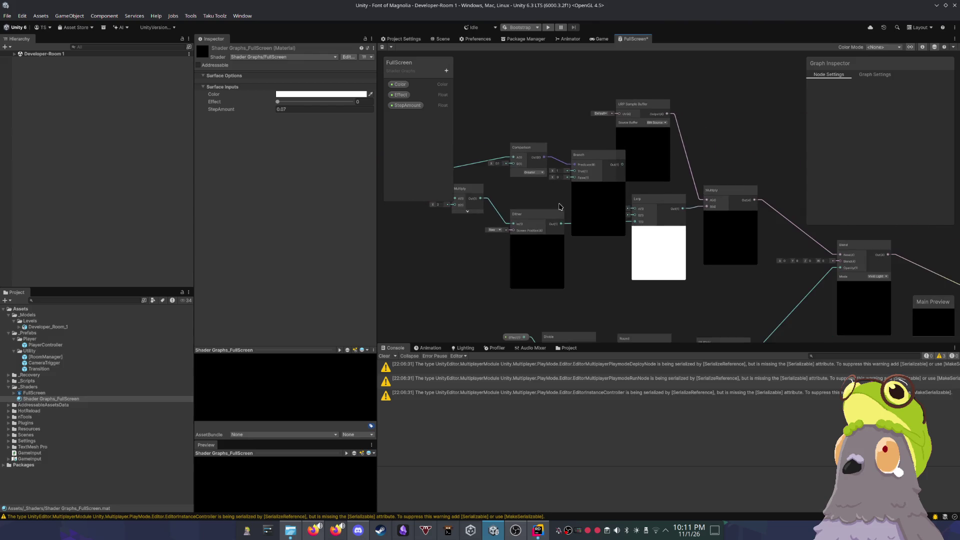
pyautogui.scroll(1, 571, 216)
# Step: Move the Branch node past Lerp and disconnect its output from Multiply B
pyautogui.moveTo(607, 123)
pyautogui.mouseDown()
pyautogui.moveTo(645, 140)
pyautogui.moveTo(634, 148)
pyautogui.moveTo(683, 146)
pyautogui.moveTo(636, 183)
pyautogui.moveTo(633, 157)
pyautogui.mouseUp()
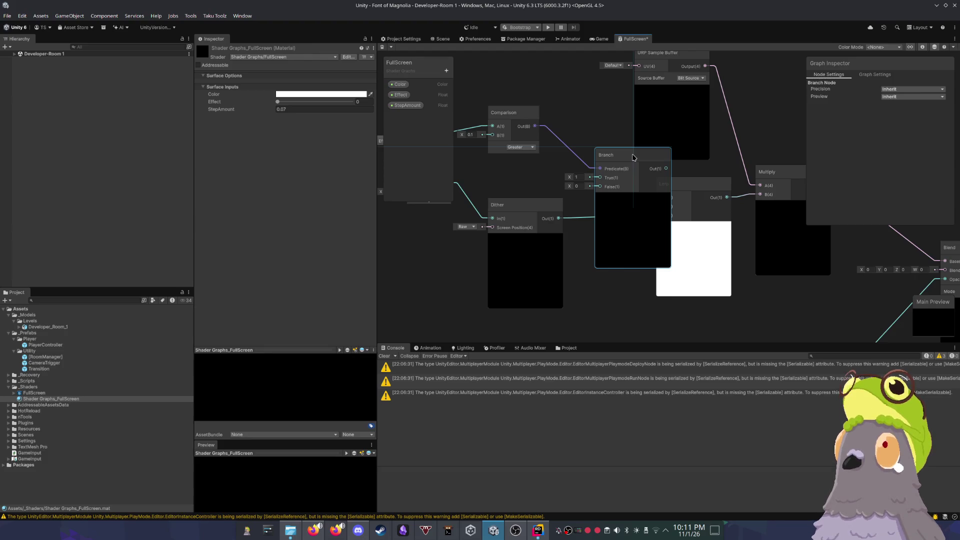
pyautogui.moveTo(633, 157); pyautogui.dragTo(634, 160)
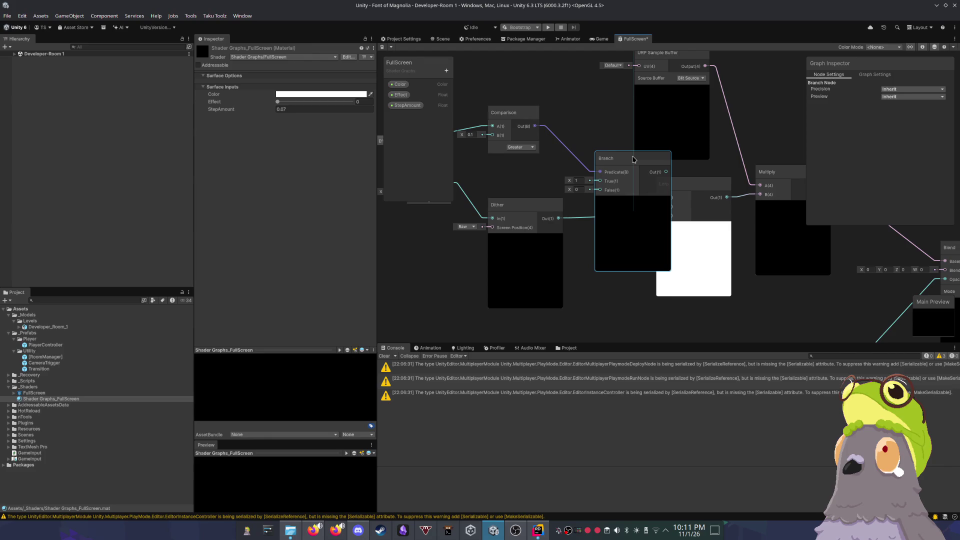
pyautogui.moveTo(634, 159)
pyautogui.mouseDown()
pyautogui.moveTo(675, 180)
pyautogui.moveTo(727, 183)
pyautogui.moveTo(775, 221)
pyautogui.moveTo(601, 192)
pyautogui.moveTo(648, 192)
pyautogui.mouseUp()
pyautogui.moveTo(577, 189)
pyautogui.mouseDown()
pyautogui.moveTo(645, 191)
pyautogui.moveTo(591, 198)
pyautogui.moveTo(599, 202)
pyautogui.mouseUp()
pyautogui.moveTo(700, 226); pyautogui.dragTo(679, 185)
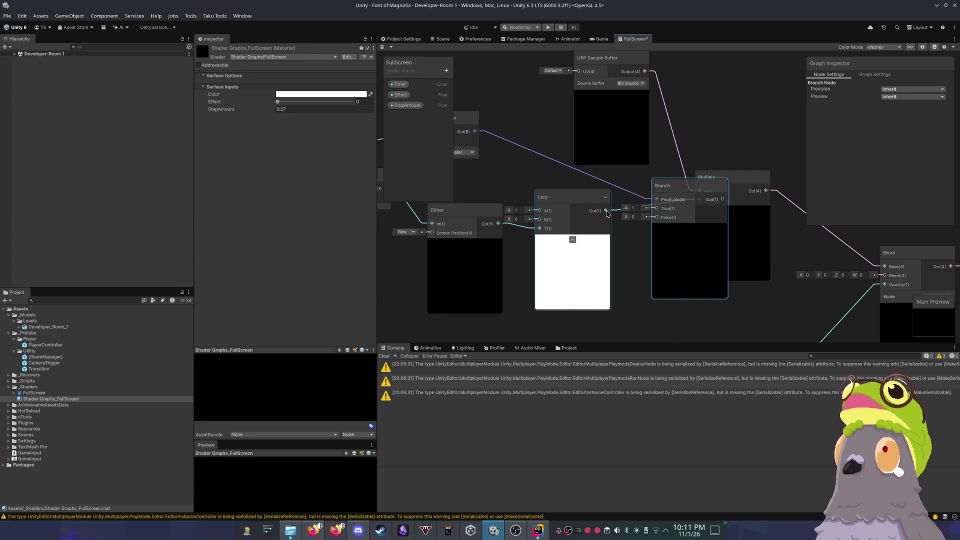
pyautogui.moveTo(745, 176); pyautogui.dragTo(793, 174)
pyautogui.moveTo(748, 201); pyautogui.dragTo(722, 199)
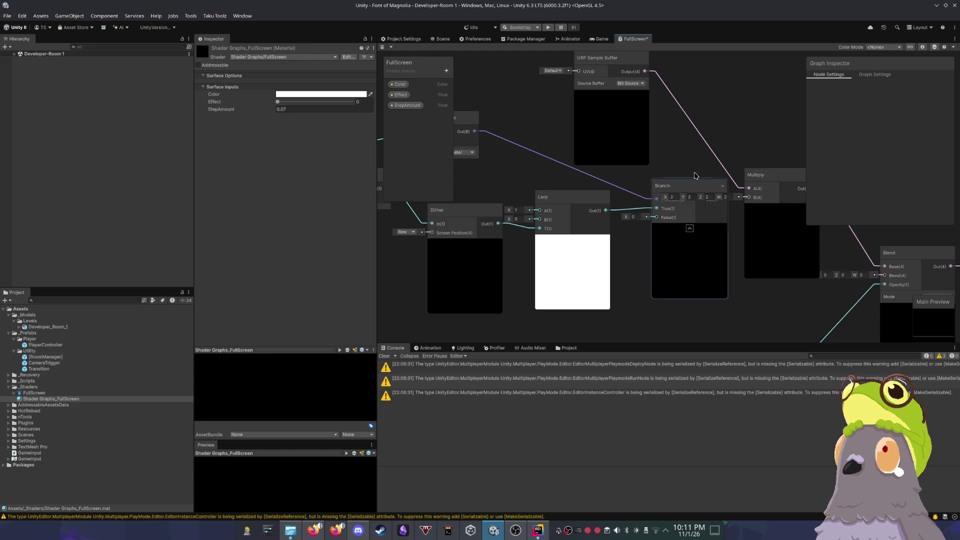
pyautogui.moveTo(694, 186)
pyautogui.mouseDown()
pyautogui.moveTo(650, 185)
pyautogui.moveTo(730, 192)
pyautogui.mouseUp()
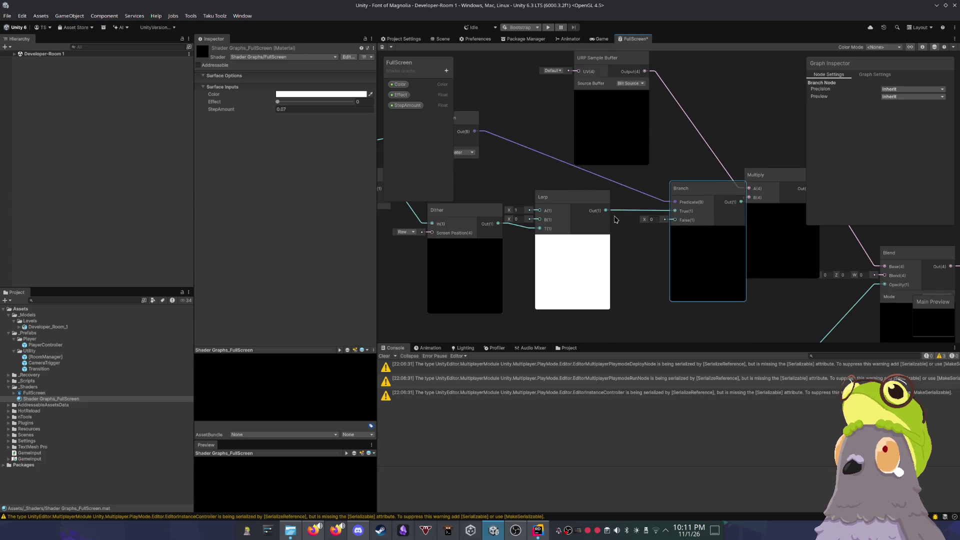
# Step: Rearrange the Branch, Multiply and Comparison nodes, restoring the Branch after deleting it
pyautogui.scroll(-2, 556, 192)
pyautogui.moveTo(557, 191); pyautogui.dragTo(511, 192)
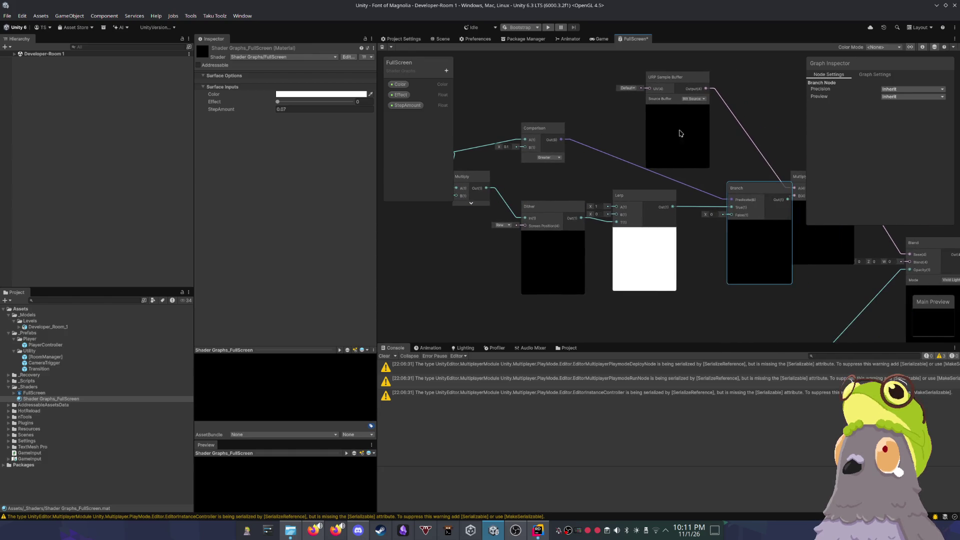
pyautogui.moveTo(717, 106); pyautogui.dragTo(606, 120)
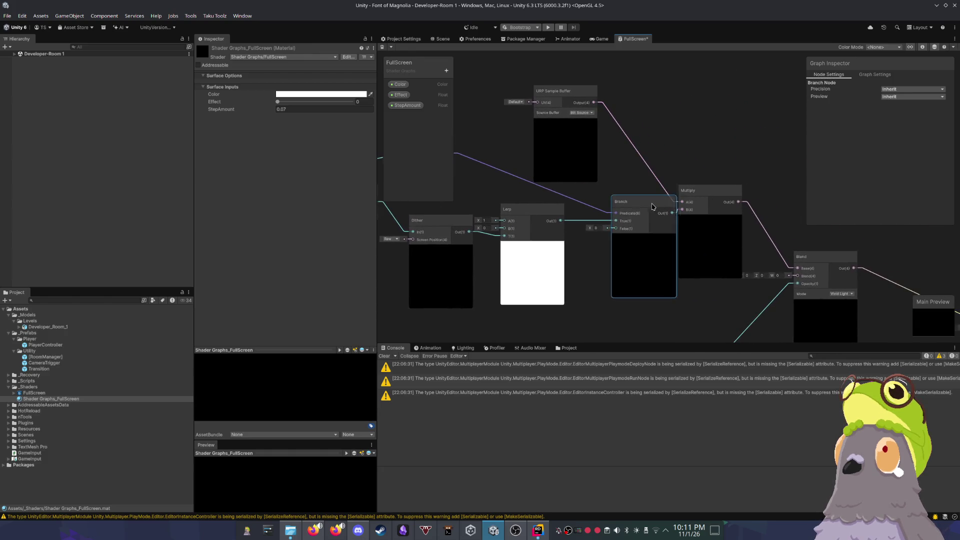
pyautogui.moveTo(657, 207); pyautogui.dragTo(641, 206)
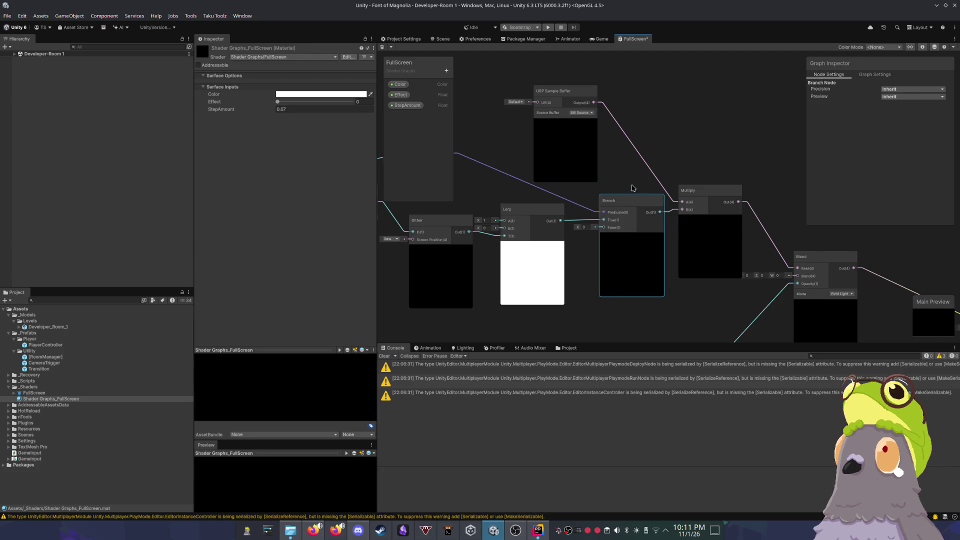
pyautogui.moveTo(623, 180); pyautogui.dragTo(650, 180)
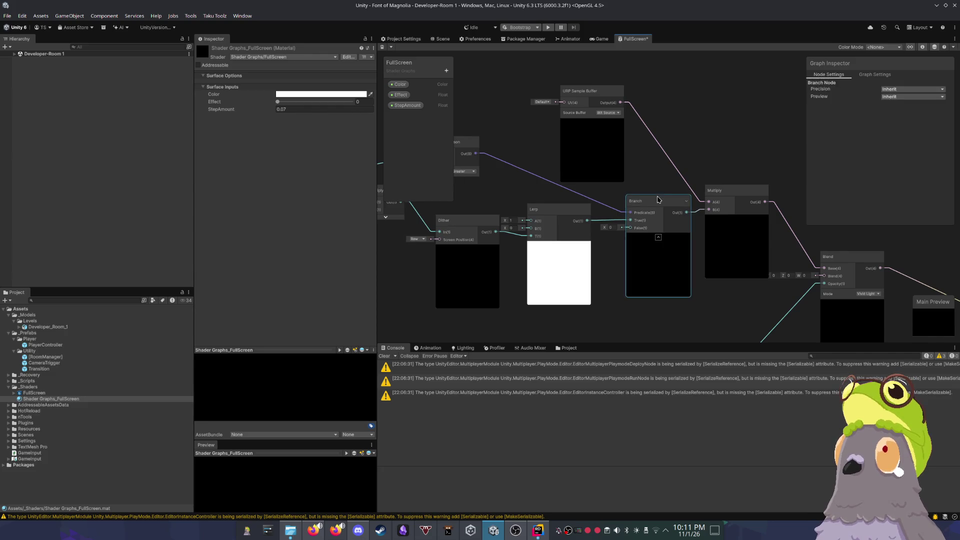
pyautogui.press('Delete')
pyautogui.moveTo(736, 189)
pyautogui.mouseDown()
pyautogui.moveTo(677, 216)
pyautogui.moveTo(690, 213)
pyautogui.mouseUp()
pyautogui.click(687, 164)
pyautogui.moveTo(516, 169); pyautogui.dragTo(645, 196)
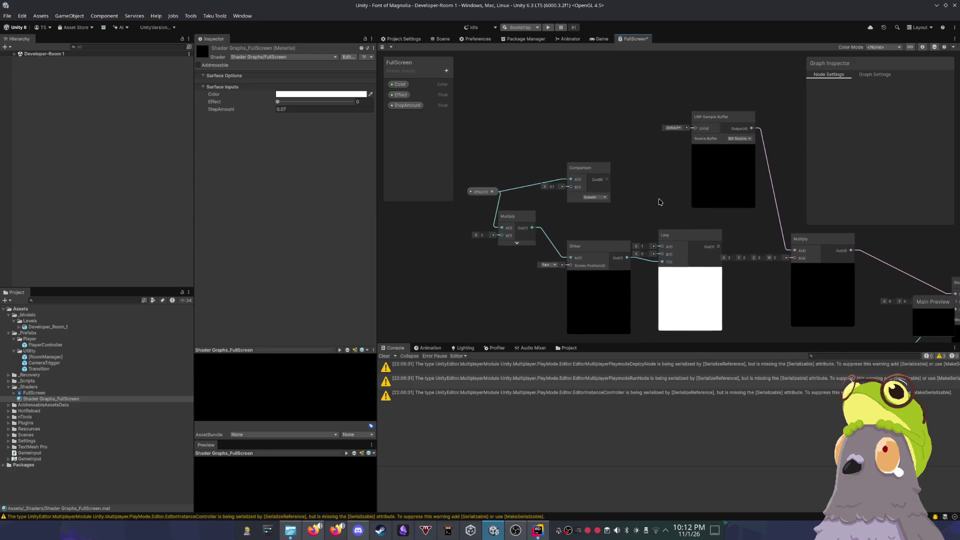
pyautogui.moveTo(739, 236)
pyautogui.mouseDown()
pyautogui.moveTo(785, 213)
pyautogui.moveTo(561, 211)
pyautogui.mouseUp()
pyautogui.hotkey('ctrl', 'z')
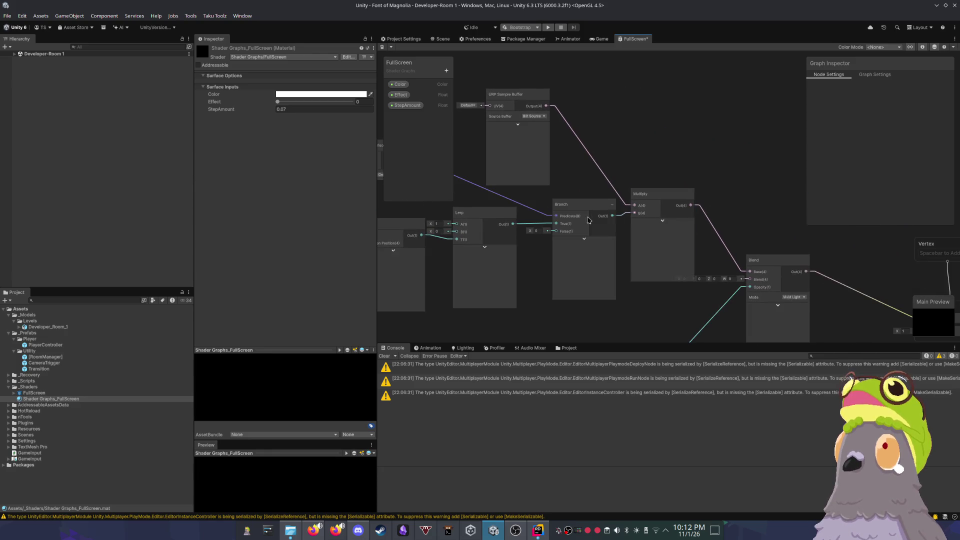
# Step: Remove the Branch's old connections and feed the Multiply output into Branch True
pyautogui.press('Delete')
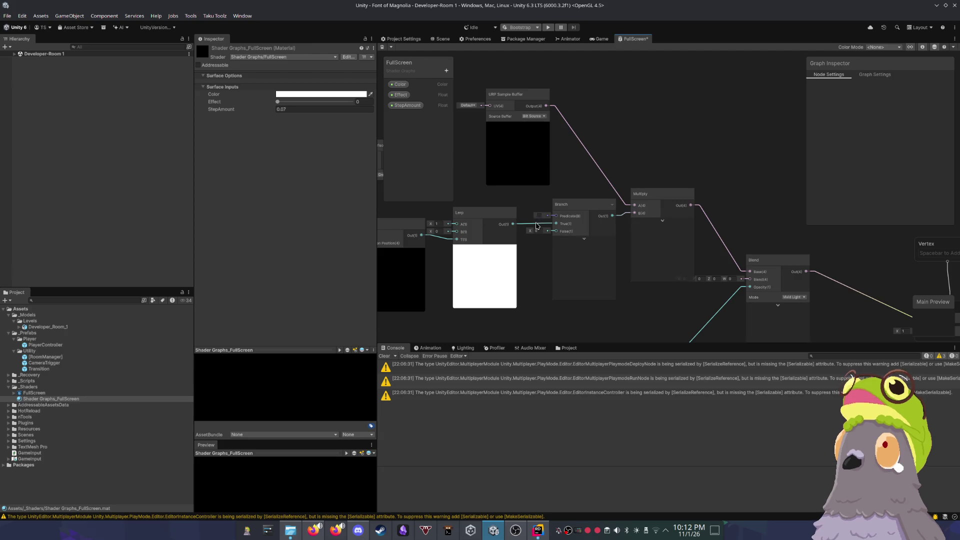
pyautogui.press('Delete')
pyautogui.moveTo(575, 205); pyautogui.dragTo(735, 169)
pyautogui.moveTo(630, 201); pyautogui.dragTo(614, 203)
pyautogui.moveTo(746, 176); pyautogui.dragTo(718, 172)
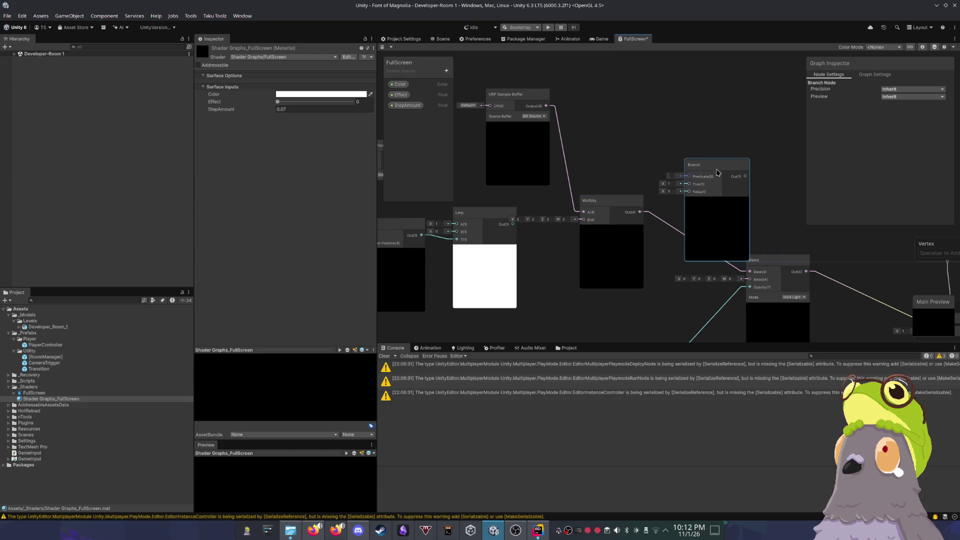
pyautogui.click(665, 216)
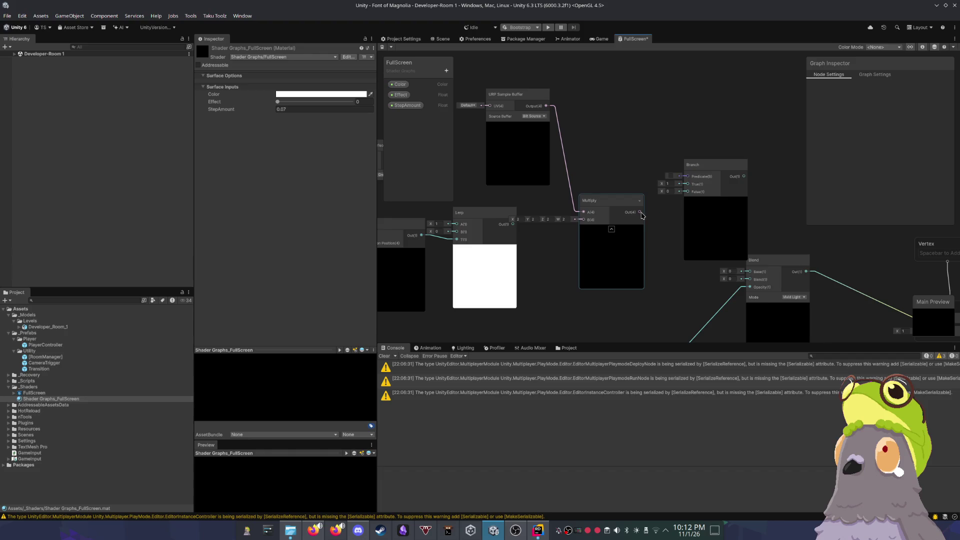
pyautogui.moveTo(688, 187); pyautogui.dragTo(688, 184)
# Step: Wire Lerp to Multiply B, Comparison to Branch Predicate, and URP Sample Buffer to Branch False
pyautogui.moveTo(504, 224); pyautogui.dragTo(582, 221)
pyautogui.scroll(-2, 582, 221)
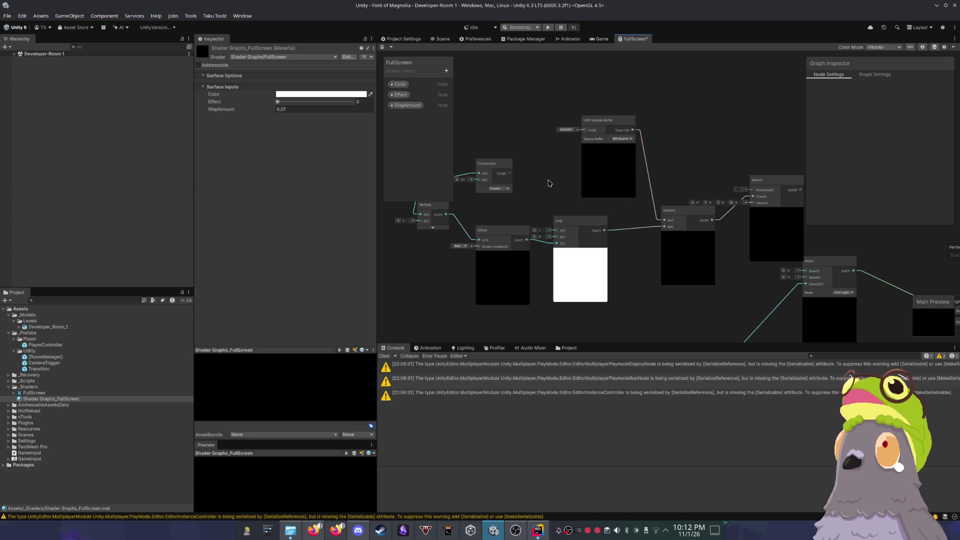
pyautogui.moveTo(611, 130); pyautogui.dragTo(699, 110)
pyautogui.moveTo(782, 184); pyautogui.dragTo(769, 204)
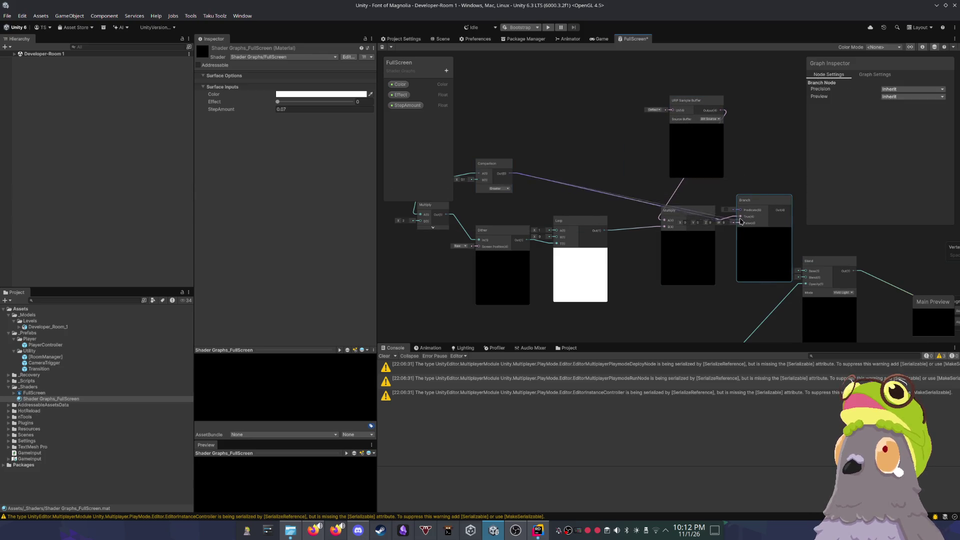
pyautogui.moveTo(511, 174); pyautogui.dragTo(741, 210)
pyautogui.moveTo(710, 258); pyautogui.dragTo(551, 215)
pyautogui.moveTo(574, 79)
pyautogui.mouseDown()
pyautogui.moveTo(591, 196)
pyautogui.moveTo(583, 189)
pyautogui.moveTo(677, 230)
pyautogui.moveTo(650, 234)
pyautogui.mouseUp()
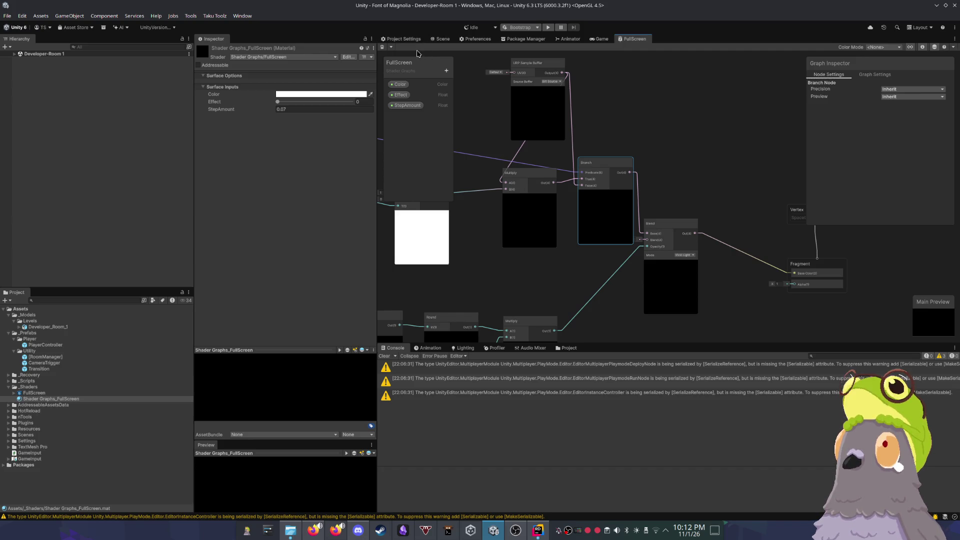
# Step: Preview the scene darkening with the Effect slider, leave it at 0.005, and return to the graph
pyautogui.click(440, 39)
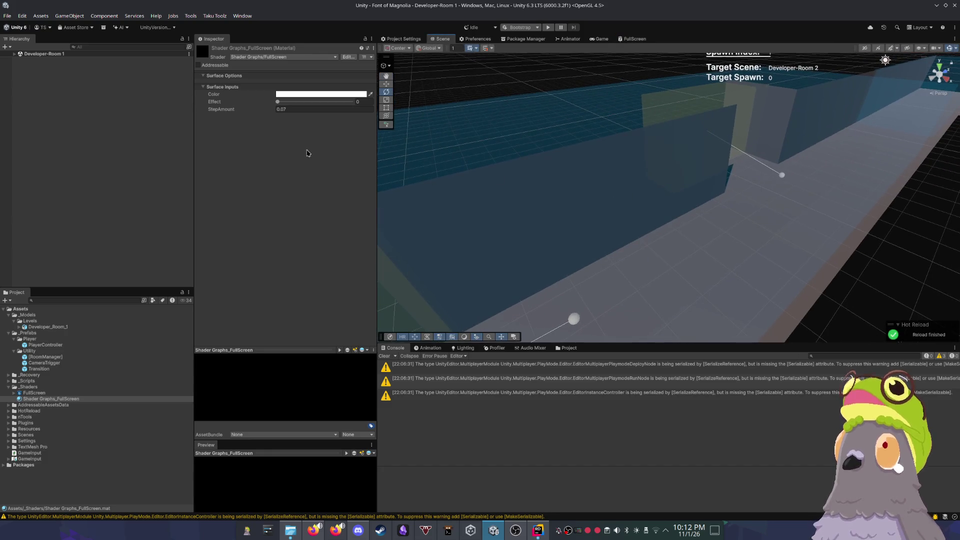
pyautogui.click(278, 102)
pyautogui.moveTo(278, 104)
pyautogui.mouseDown()
pyautogui.moveTo(306, 106)
pyautogui.moveTo(278, 103)
pyautogui.mouseUp()
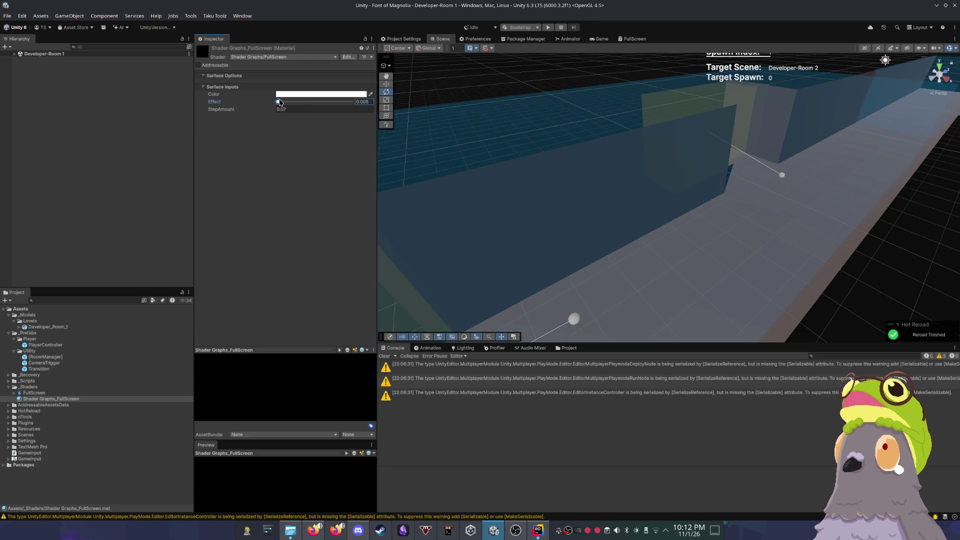
pyautogui.click(599, 39)
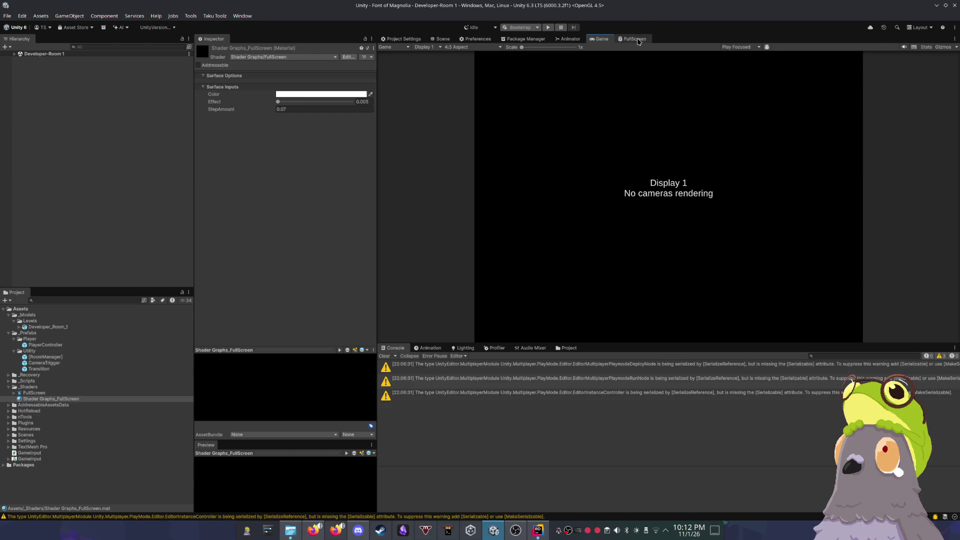
pyautogui.click(635, 39)
pyautogui.moveTo(548, 150)
pyautogui.mouseDown()
pyautogui.moveTo(727, 145)
pyautogui.moveTo(691, 172)
pyautogui.mouseUp()
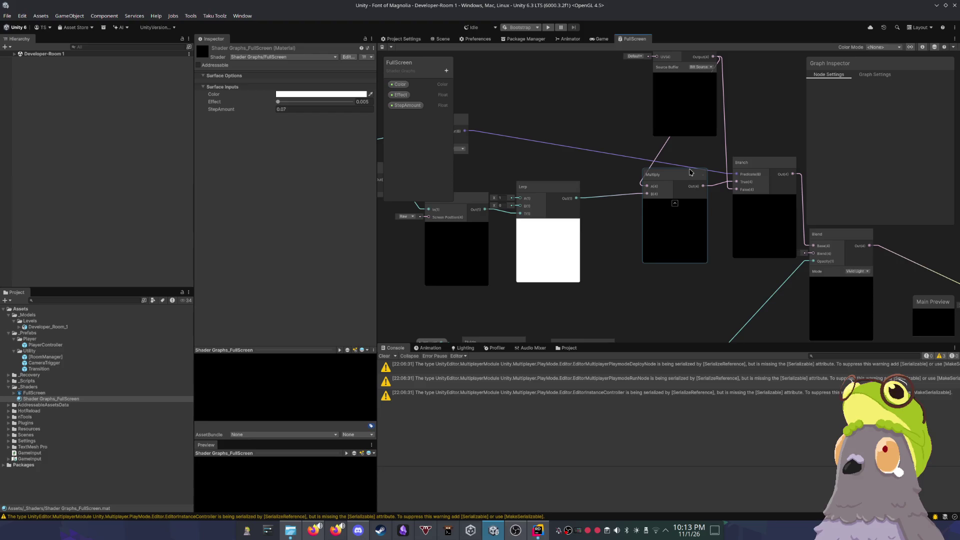
# Step: Delete the Multiply node, connect Effect straight to Dither In, and view the scene
pyautogui.moveTo(416, 177); pyautogui.dragTo(537, 186)
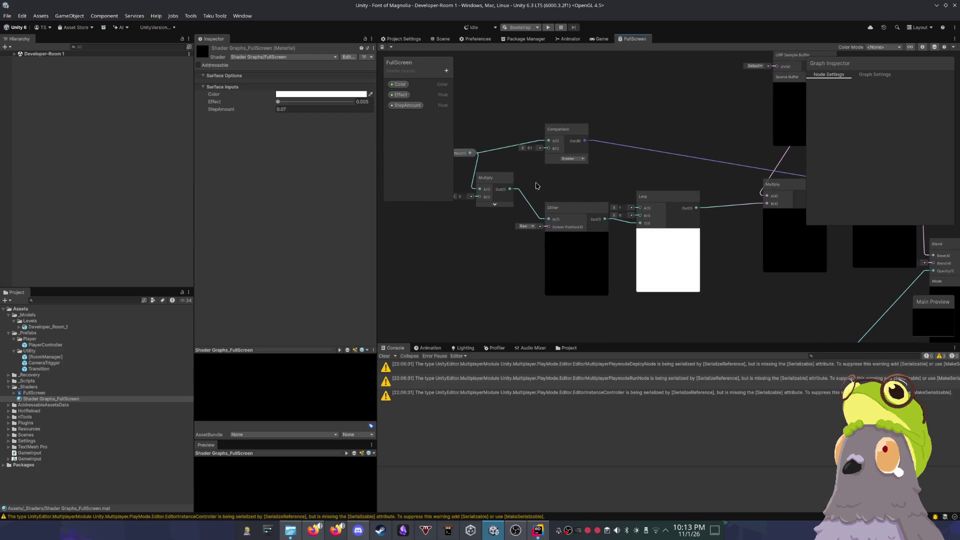
pyautogui.click(497, 184)
pyautogui.press('Delete')
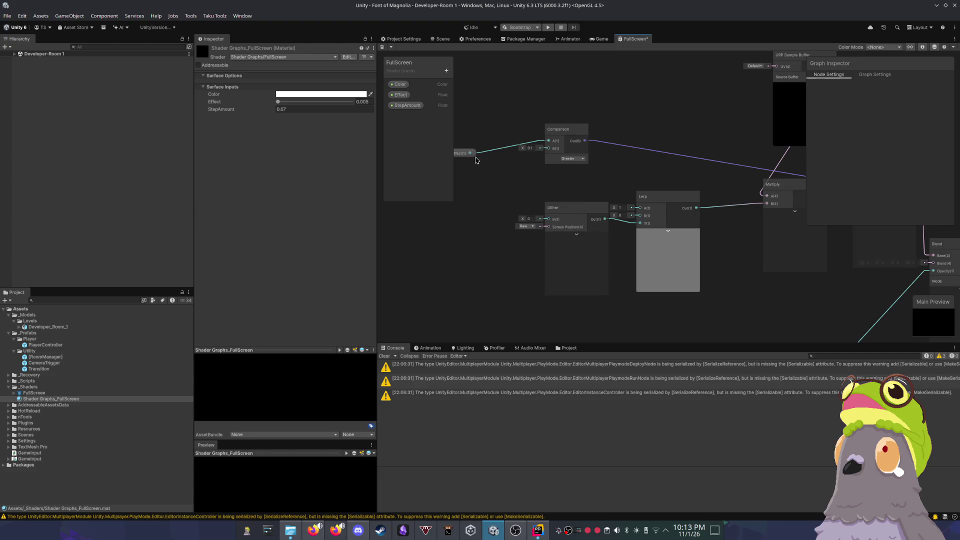
pyautogui.moveTo(551, 225); pyautogui.dragTo(550, 221)
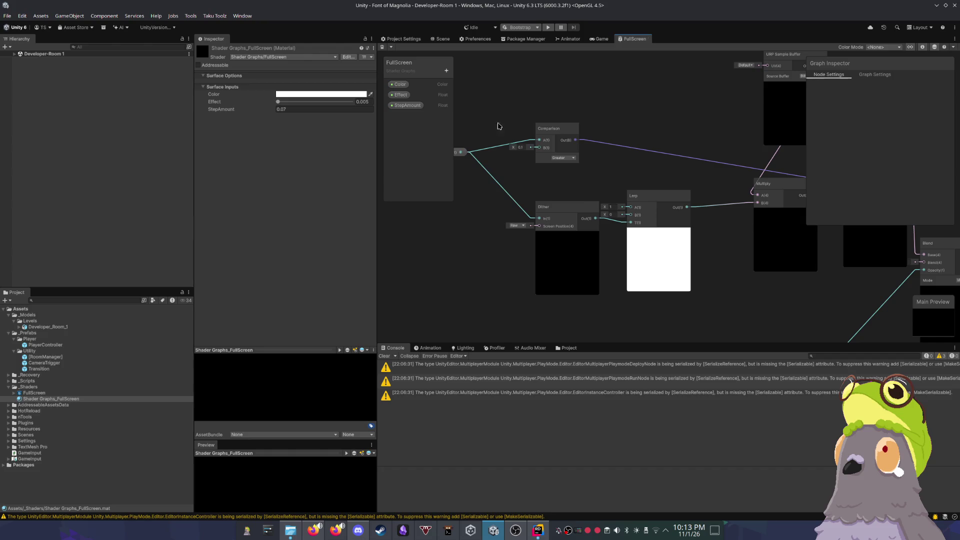
pyautogui.click(403, 39)
pyautogui.click(442, 39)
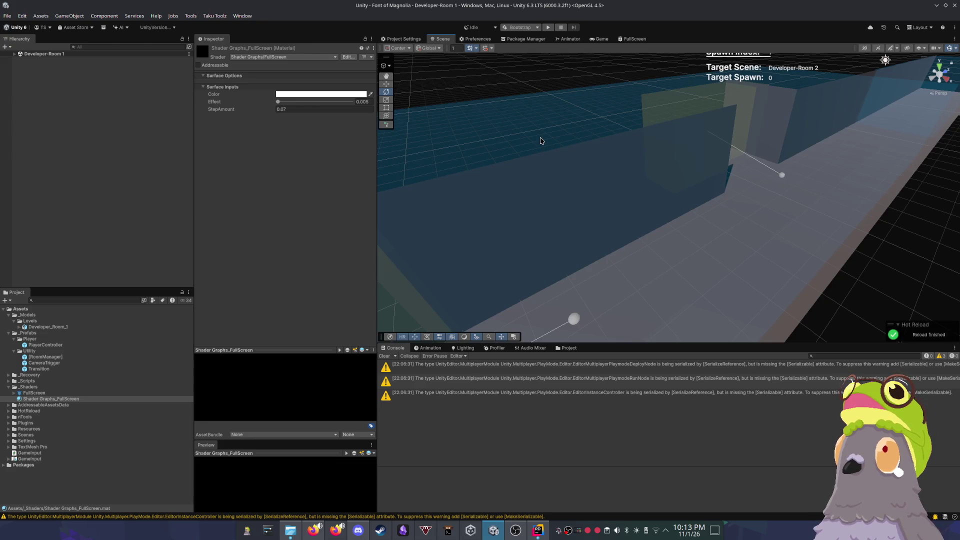
# Step: Sweep the Effect slider to preview the dither fade
pyautogui.scroll(-5, 540, 141)
pyautogui.scroll(3, 540, 141)
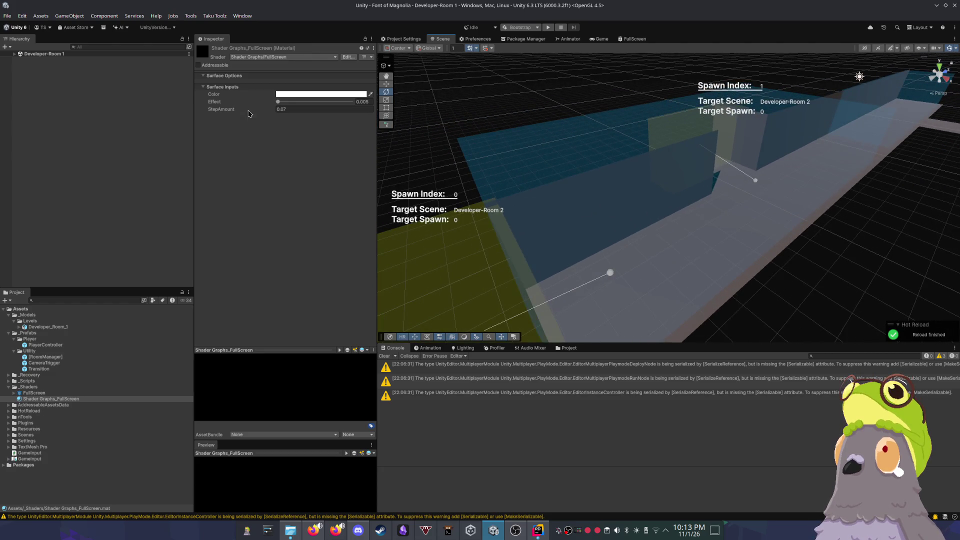
pyautogui.moveTo(278, 105)
pyautogui.mouseDown()
pyautogui.moveTo(349, 105)
pyautogui.moveTo(279, 102)
pyautogui.mouseUp()
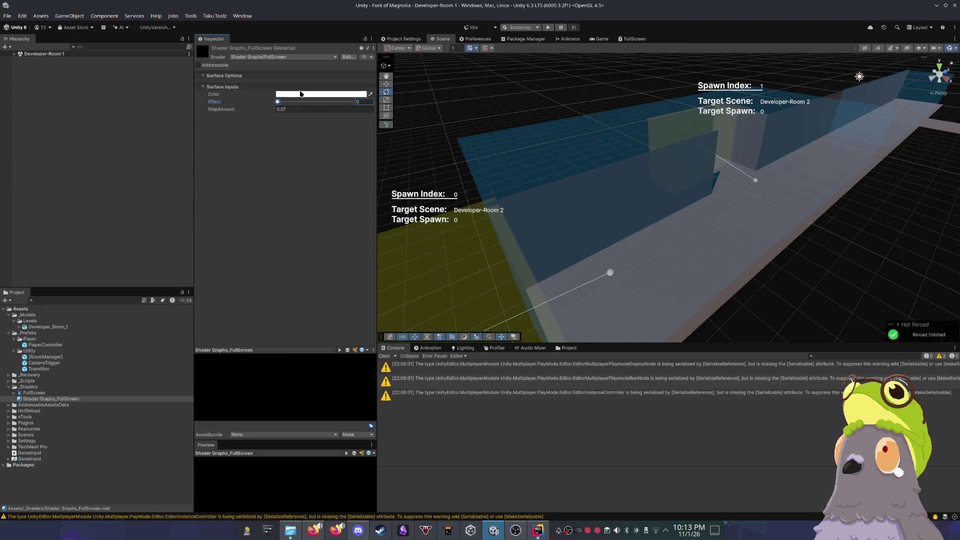
# Step: Set the Game view resolution to ps1 (320x240) at 2.8x scale
pyautogui.click(632, 39)
pyautogui.click(600, 39)
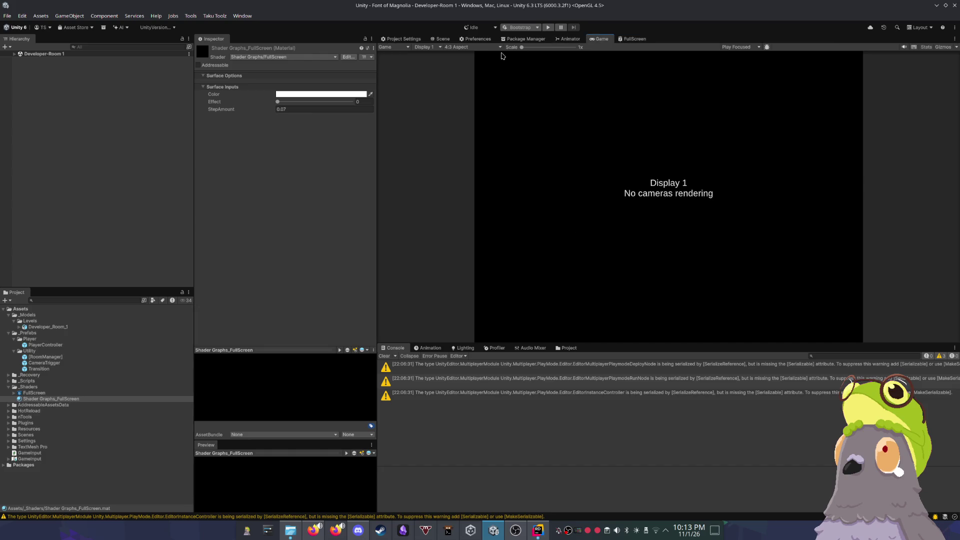
pyautogui.click(472, 46)
pyautogui.click(489, 139)
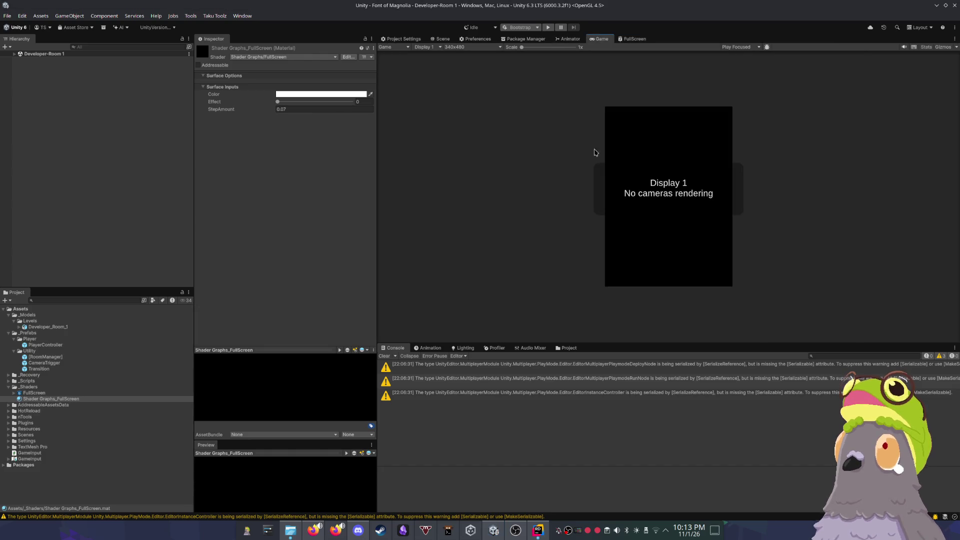
pyautogui.click(470, 48)
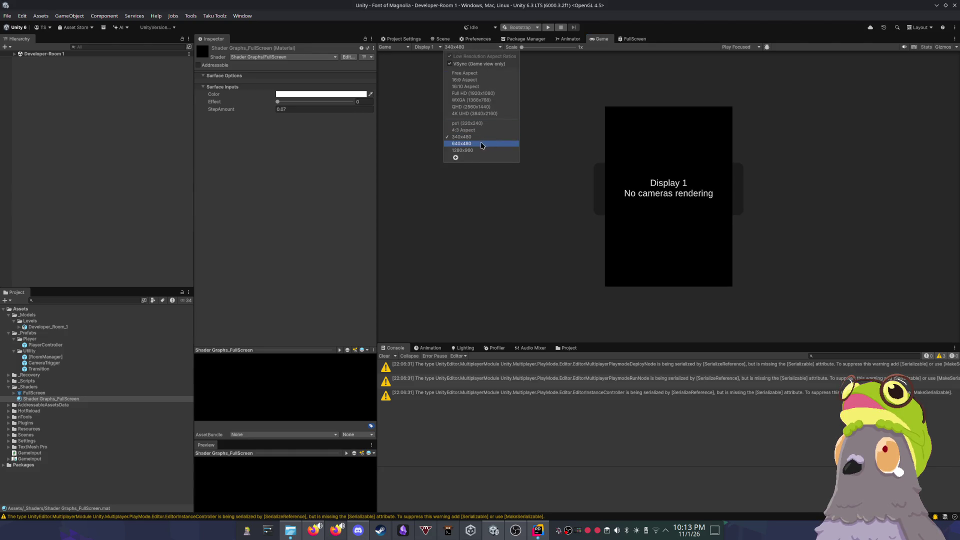
pyautogui.click(479, 124)
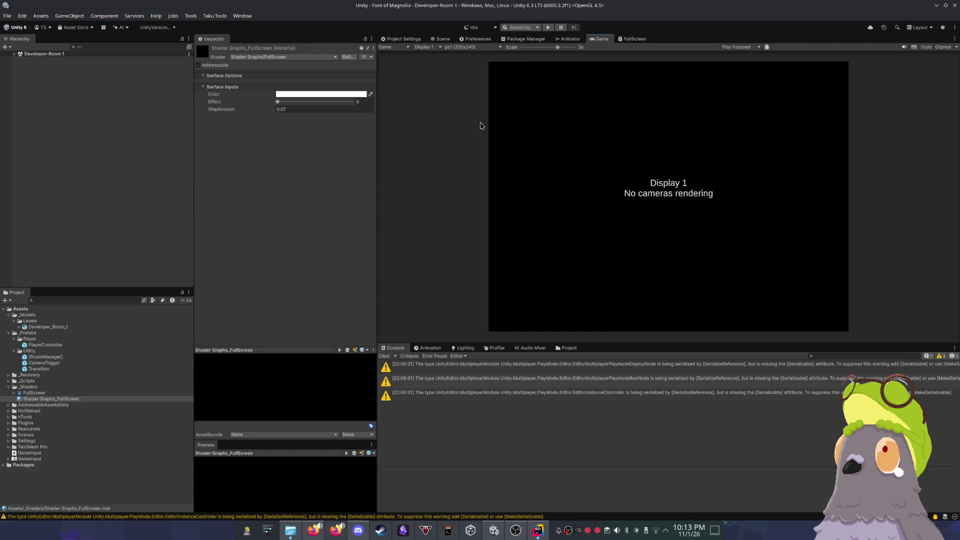
pyautogui.moveTo(557, 47)
pyautogui.mouseDown()
pyautogui.moveTo(523, 48)
pyautogui.moveTo(554, 49)
pyautogui.moveTo(545, 52)
pyautogui.mouseUp()
# Step: Enter Play mode, load Developer Room 1 and walk the player along the corridor
pyautogui.click(548, 28)
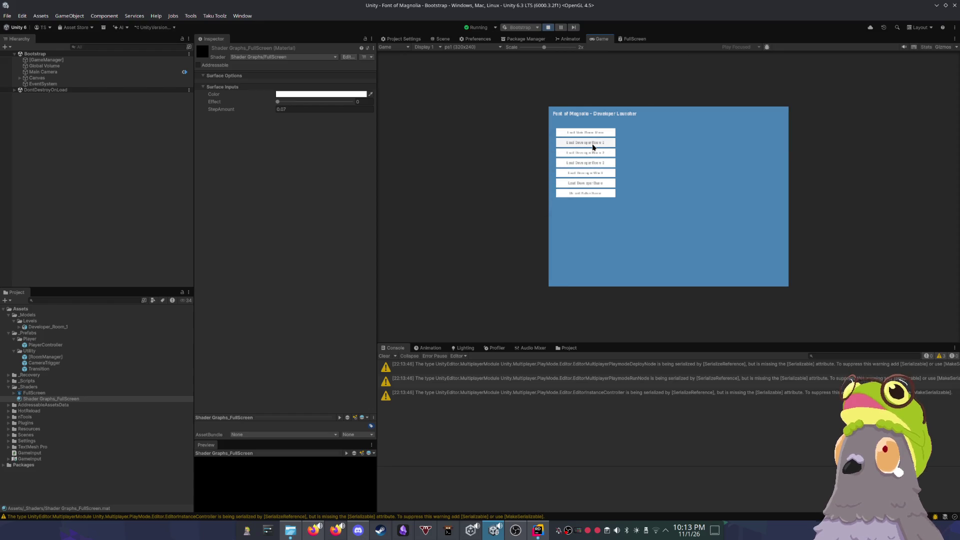
pyautogui.click(592, 143)
pyautogui.click(679, 171)
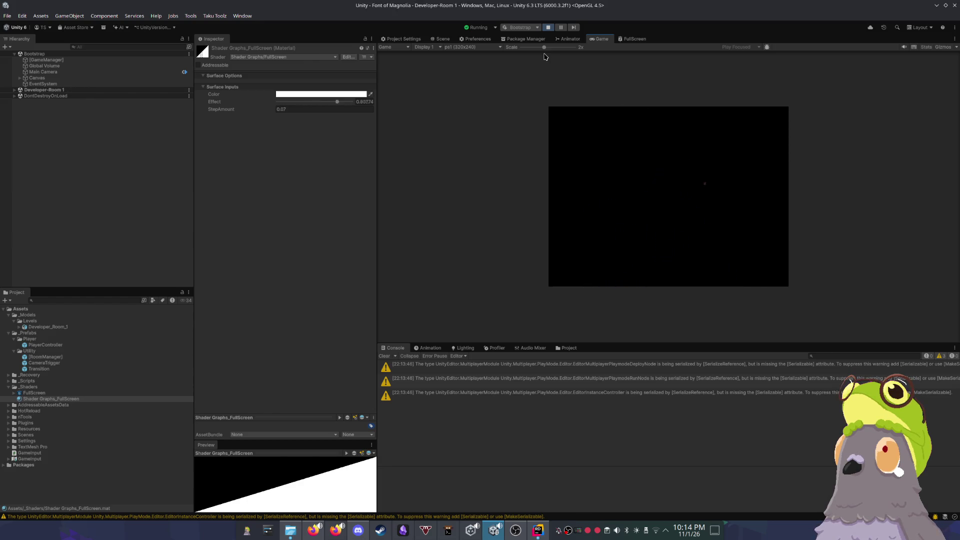
# Step: Switch the Game view to 640x480, then stop Play mode and return to the FullScreen graph
pyautogui.click(478, 47)
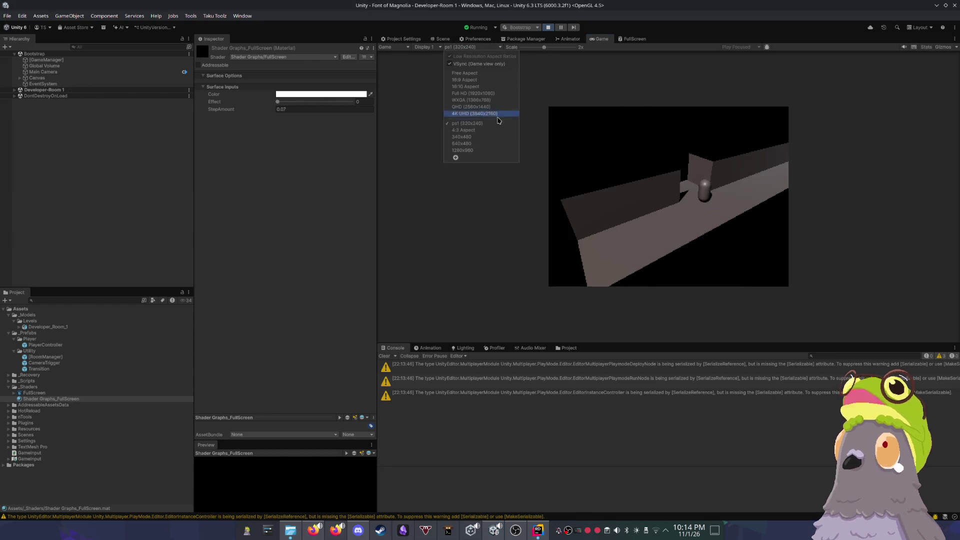
pyautogui.click(484, 143)
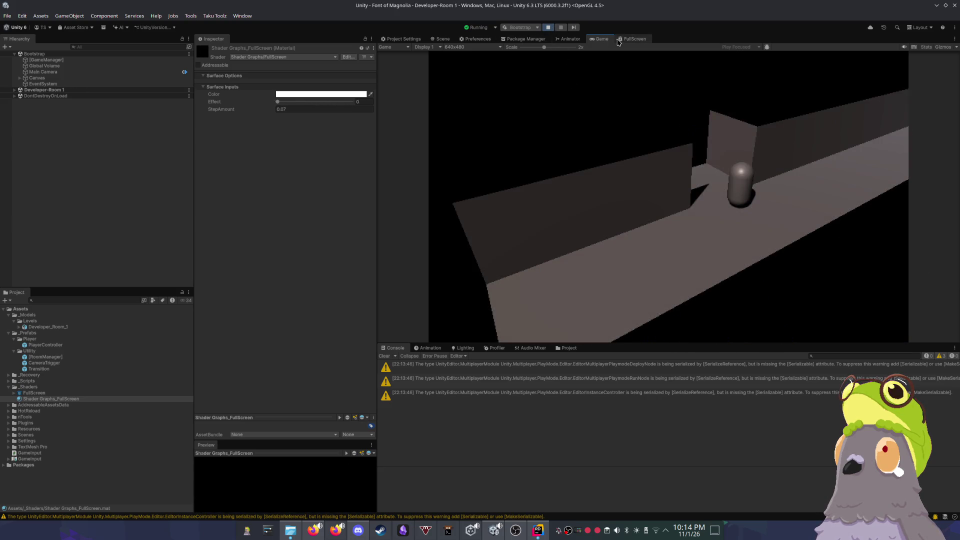
pyautogui.click(547, 28)
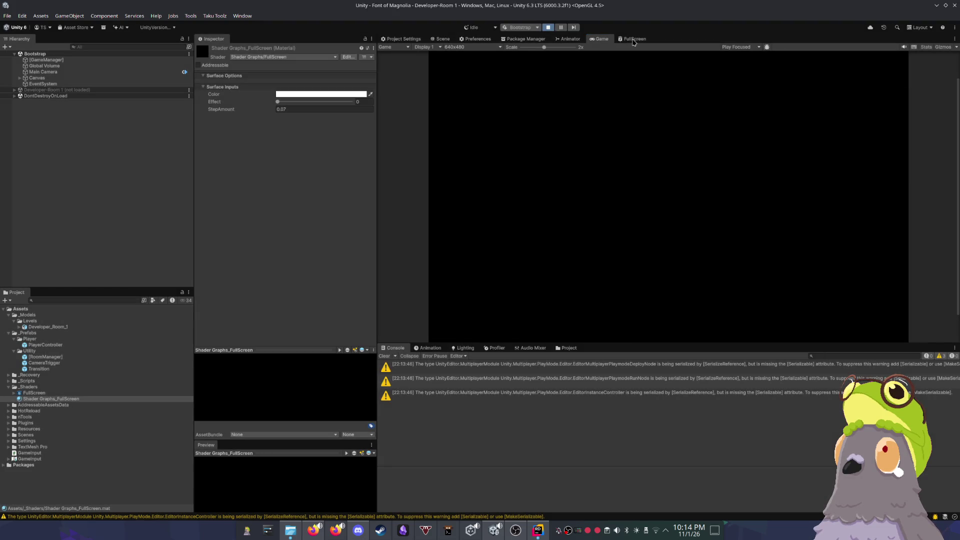
pyautogui.click(633, 40)
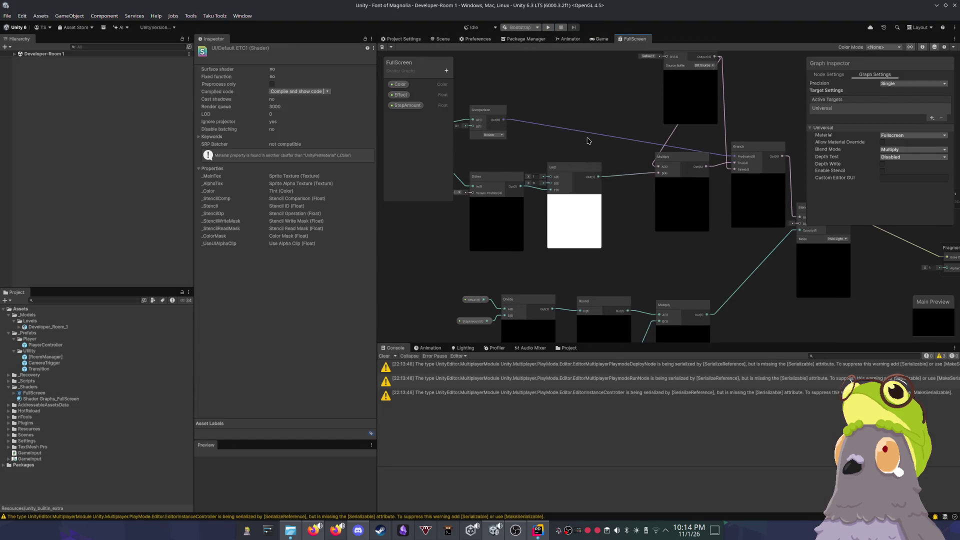
# Step: Bring the Lerp and Dither nodes into view, edit the Lerp B value, and save the graph
pyautogui.moveTo(570, 158); pyautogui.dragTo(651, 156)
pyautogui.scroll(1, 652, 155)
pyautogui.scroll(1, 653, 152)
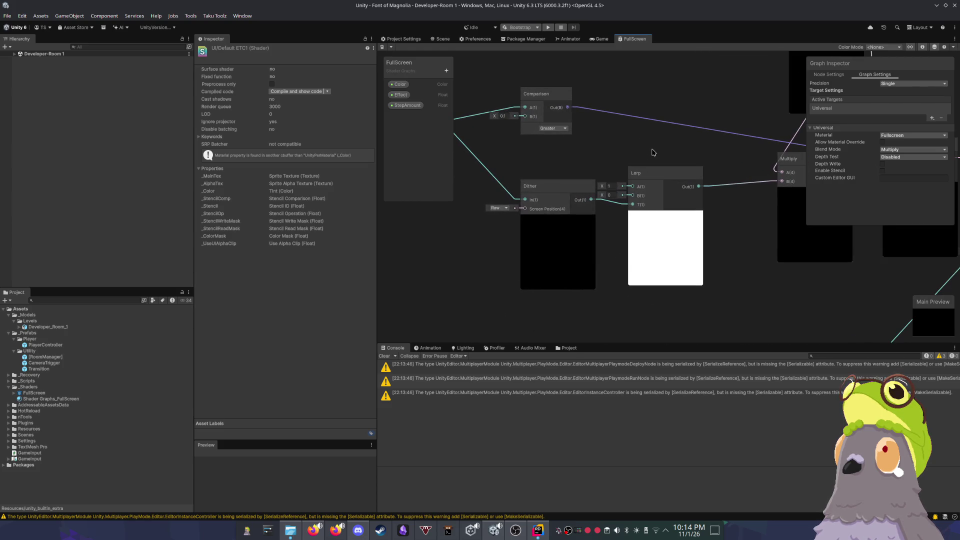
pyautogui.scroll(-1, 648, 153)
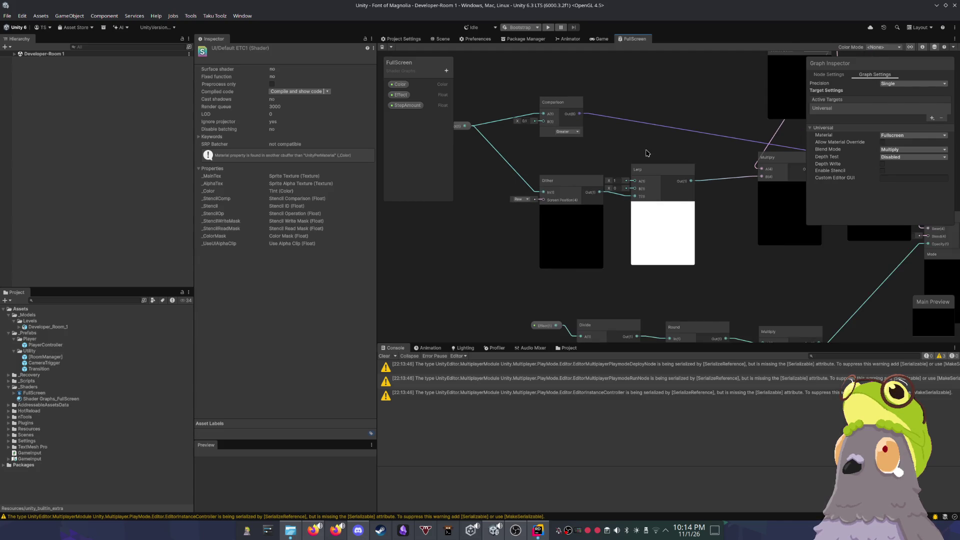
pyautogui.scroll(1, 647, 153)
pyautogui.moveTo(616, 183); pyautogui.dragTo(572, 184)
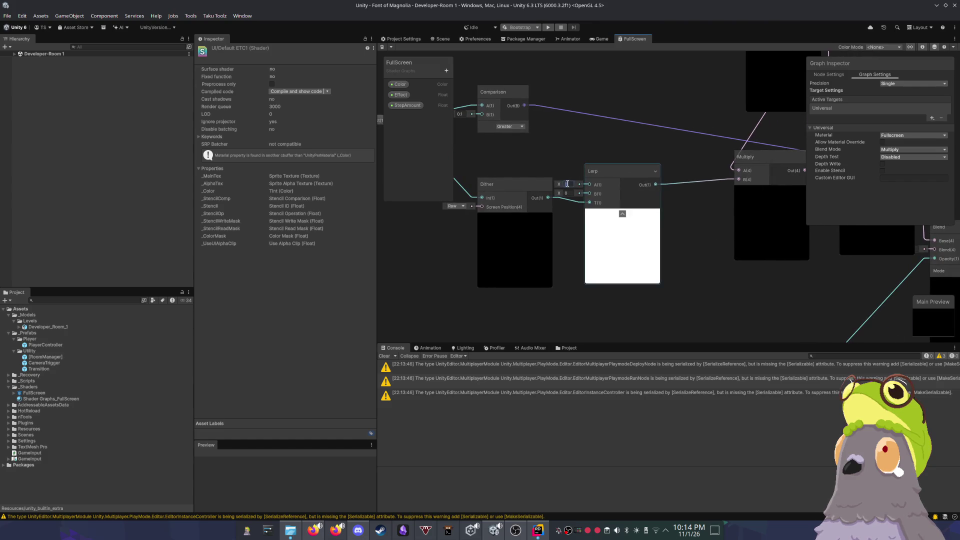
pyautogui.write('0')
pyautogui.click(560, 150)
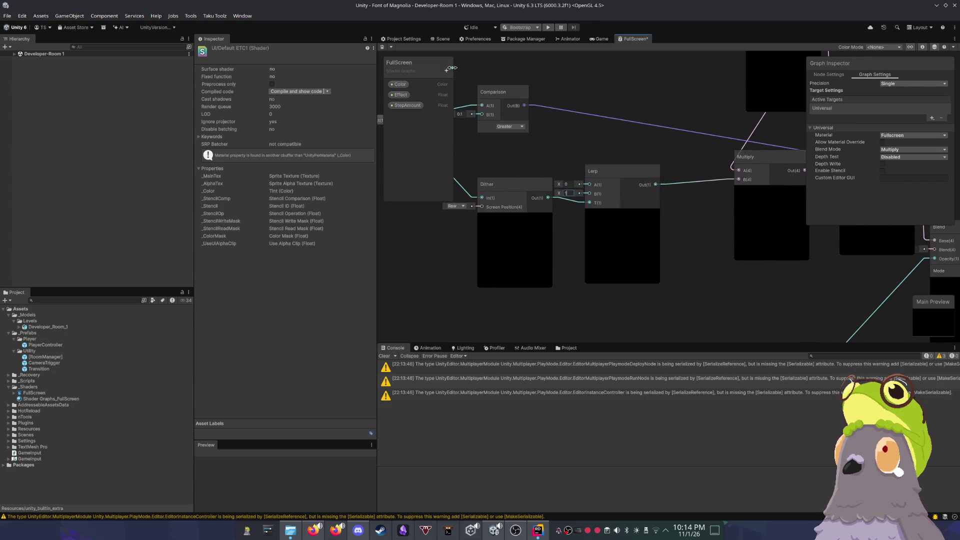
pyautogui.press('Tab')
pyautogui.write('1')
pyautogui.click(383, 49)
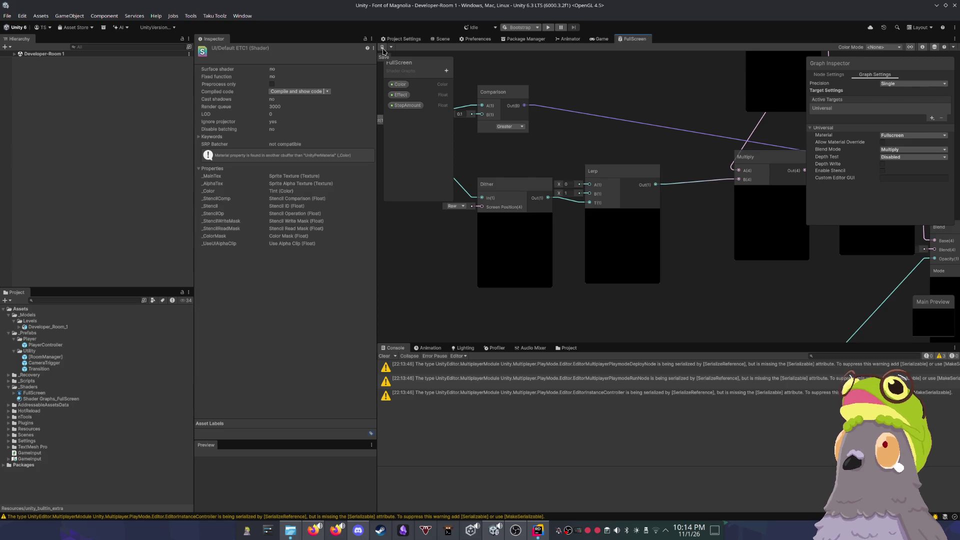
# Step: Preview the fade in the Scene view by raising the FullScreen material's Effect to 0.259
pyautogui.click(440, 39)
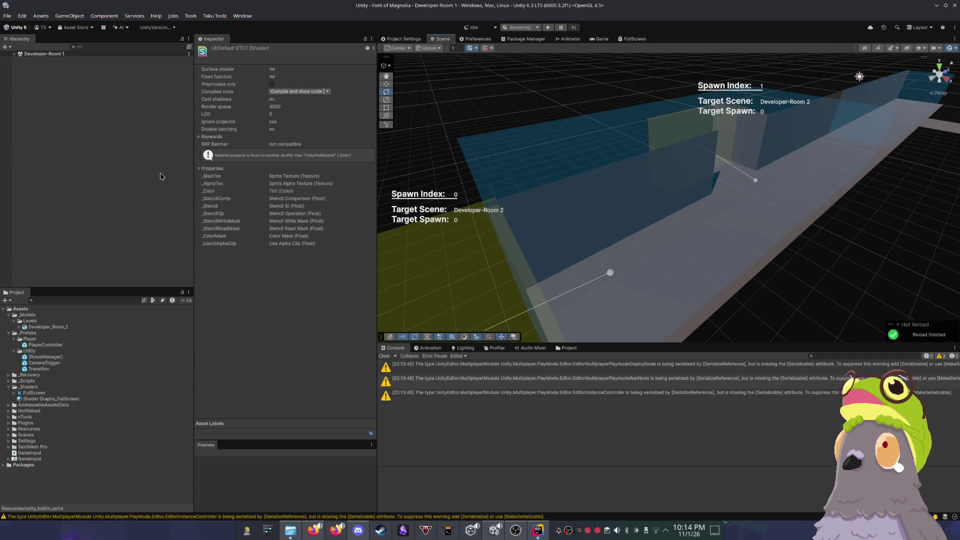
pyautogui.click(50, 399)
pyautogui.moveTo(280, 107)
pyautogui.mouseDown()
pyautogui.moveTo(320, 103)
pyautogui.moveTo(277, 102)
pyautogui.mouseUp()
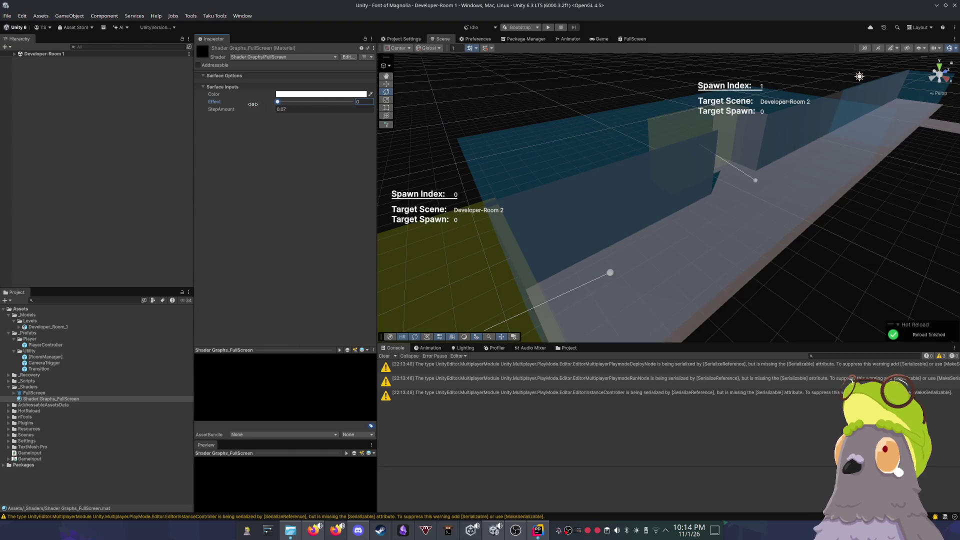
pyautogui.click(629, 42)
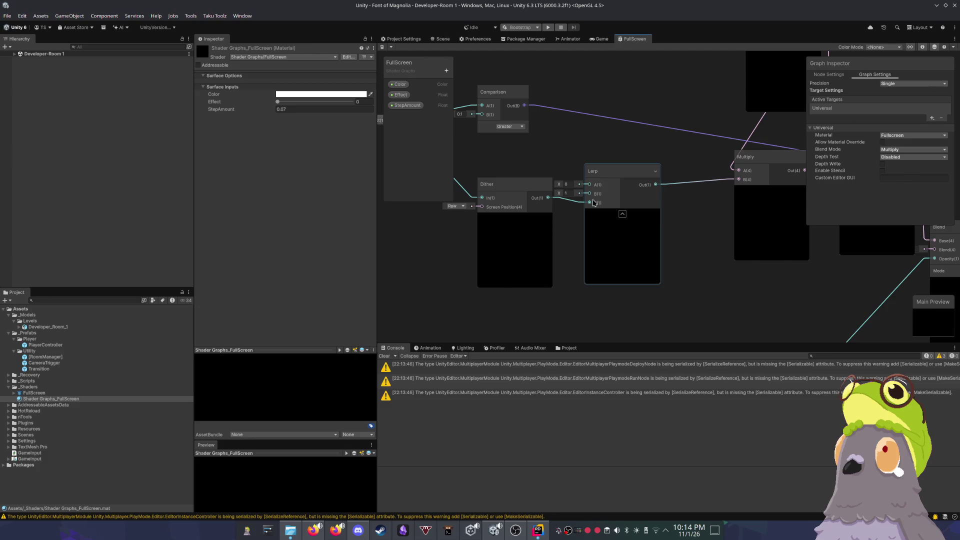
# Step: Set the Lerp A value to 1, move the URP Sample Buffer node left, and delete the Multiply node
pyautogui.click(565, 193)
pyautogui.write('1')
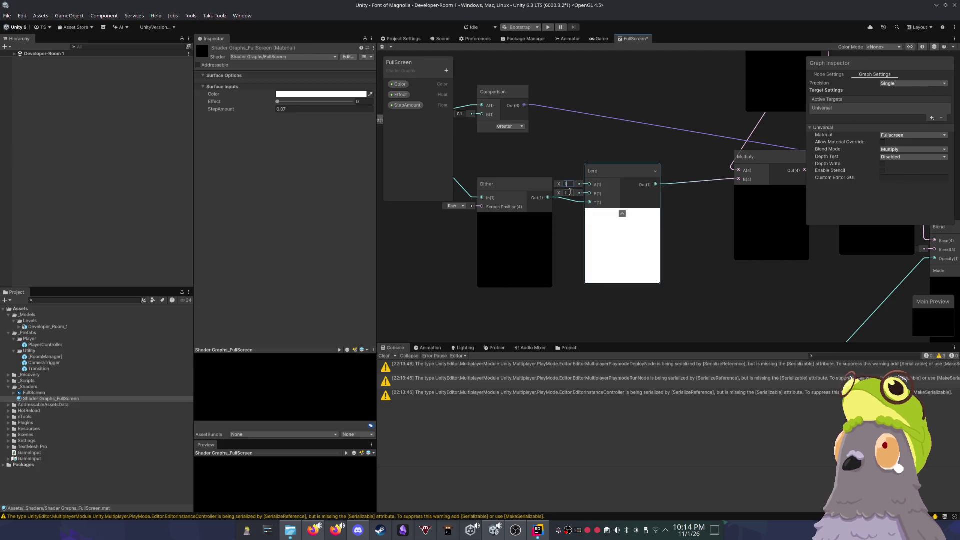
pyautogui.press('Tab')
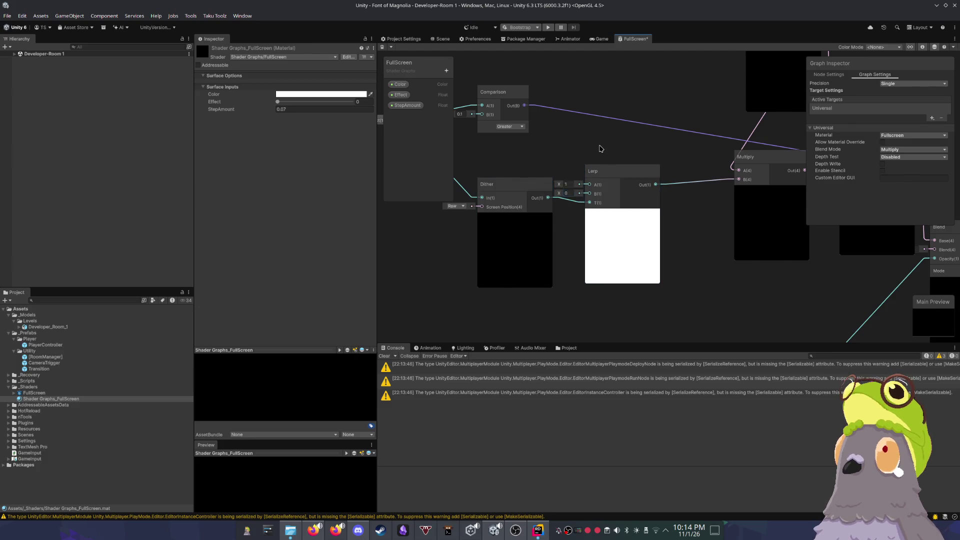
pyautogui.moveTo(670, 168); pyautogui.dragTo(582, 200)
pyautogui.scroll(2, 592, 224)
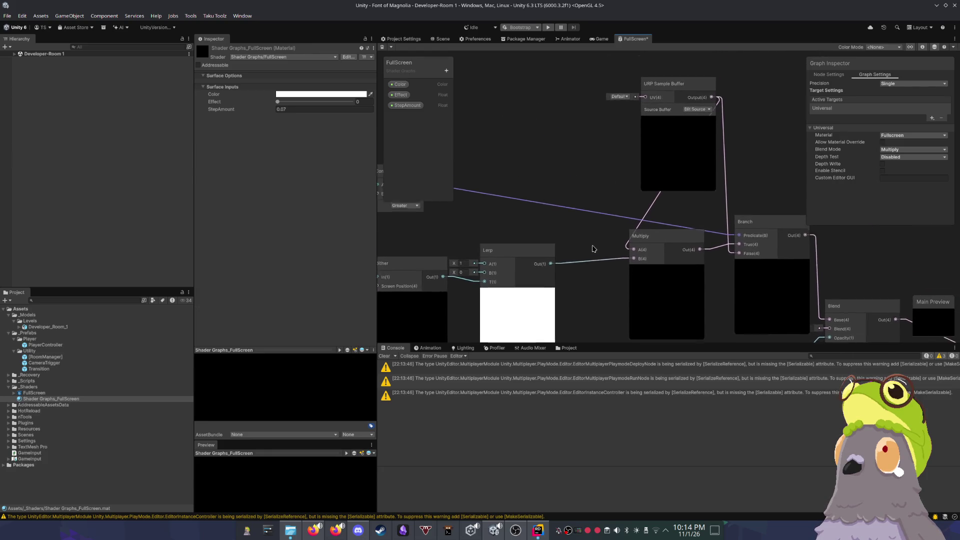
pyautogui.moveTo(689, 85)
pyautogui.mouseDown()
pyautogui.moveTo(635, 65)
pyautogui.moveTo(565, 113)
pyautogui.mouseUp()
pyautogui.scroll(-2, 567, 150)
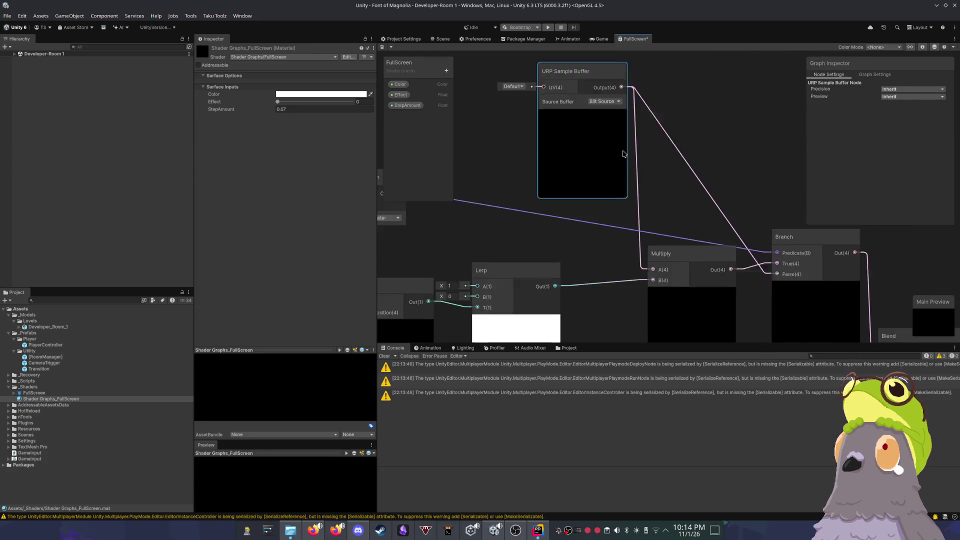
pyautogui.scroll(-1, 677, 231)
pyautogui.click(673, 216)
pyautogui.press('Delete')
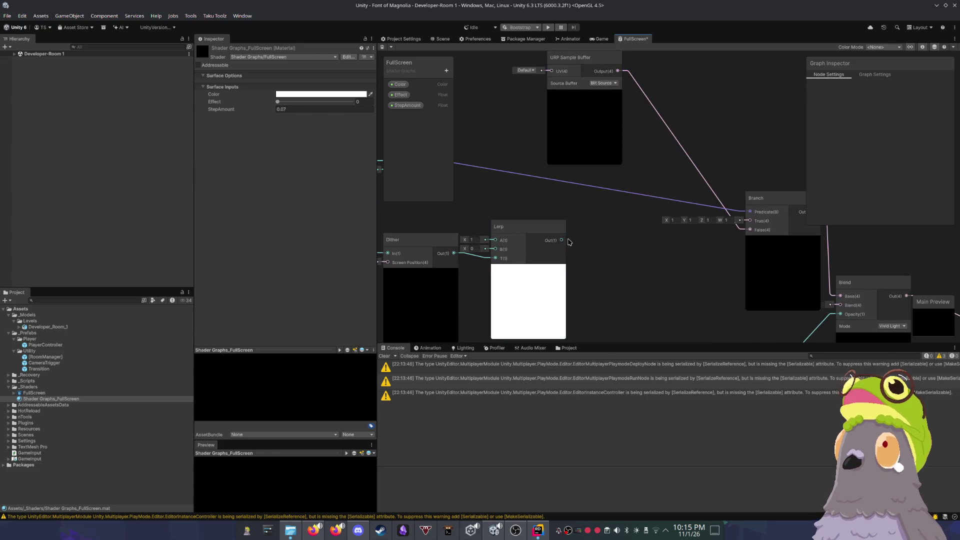
# Step: Add an Add node fed by Lerp into B and URP Sample Buffer into A, wired to Branch True
pyautogui.moveTo(561, 240); pyautogui.dragTo(607, 242)
pyautogui.write('add')
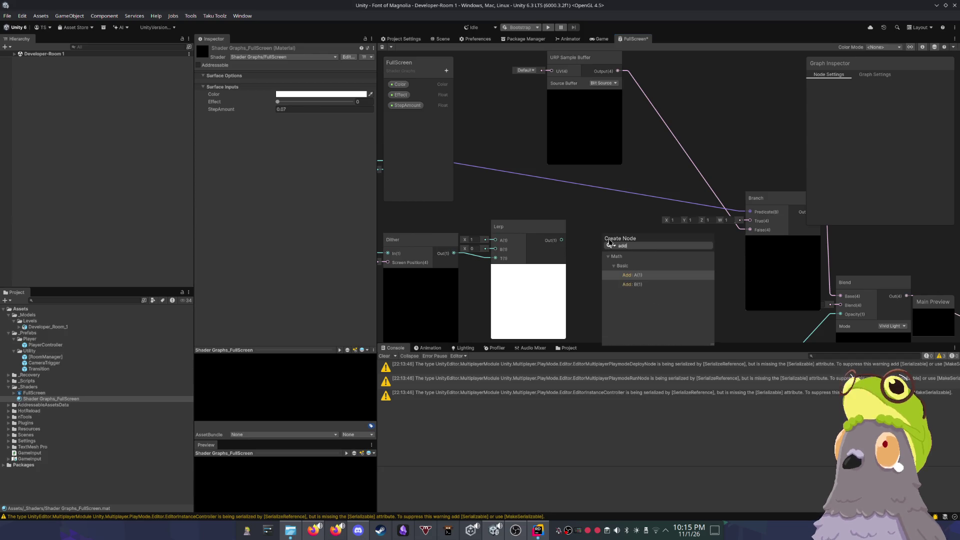
pyautogui.press('Down')
pyautogui.press('Return')
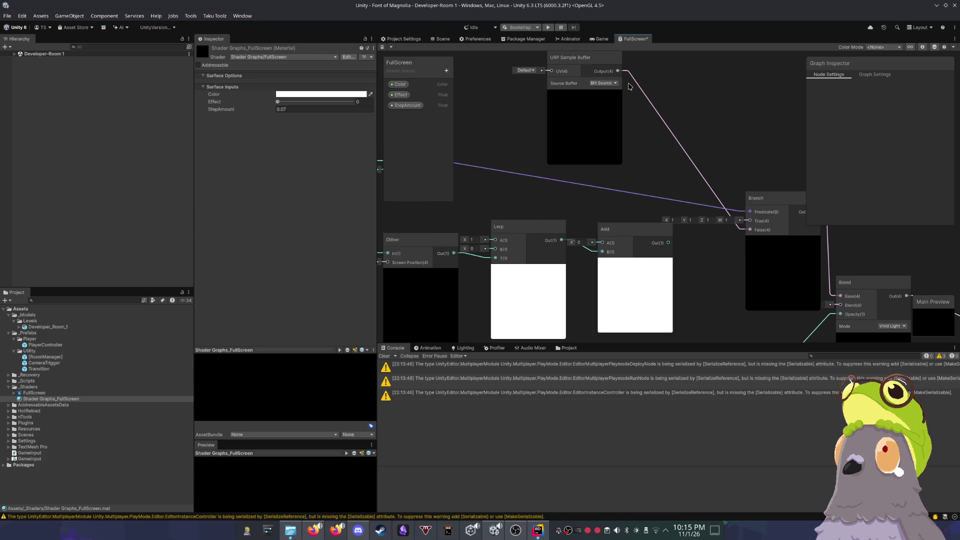
pyautogui.moveTo(618, 71); pyautogui.dragTo(632, 170)
pyautogui.moveTo(601, 252); pyautogui.dragTo(602, 247)
pyautogui.click(665, 244)
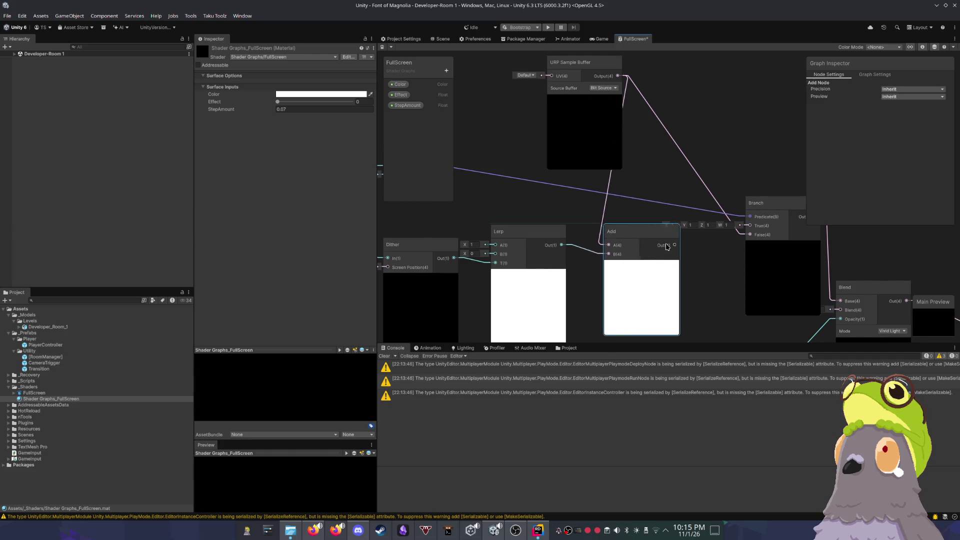
pyautogui.moveTo(751, 228); pyautogui.dragTo(750, 225)
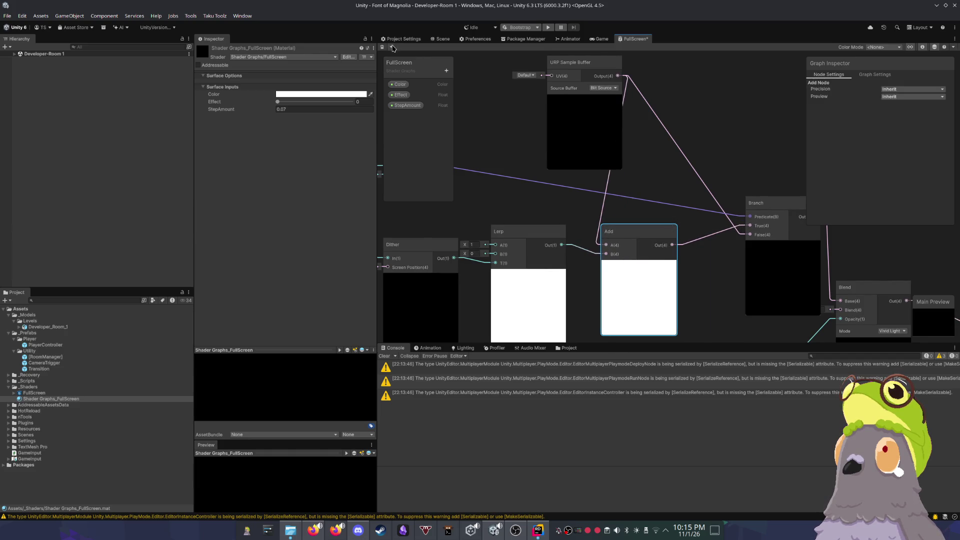
# Step: Test the blend by raising the material's Effect value in the Scene view and checking the Game view
pyautogui.click(443, 39)
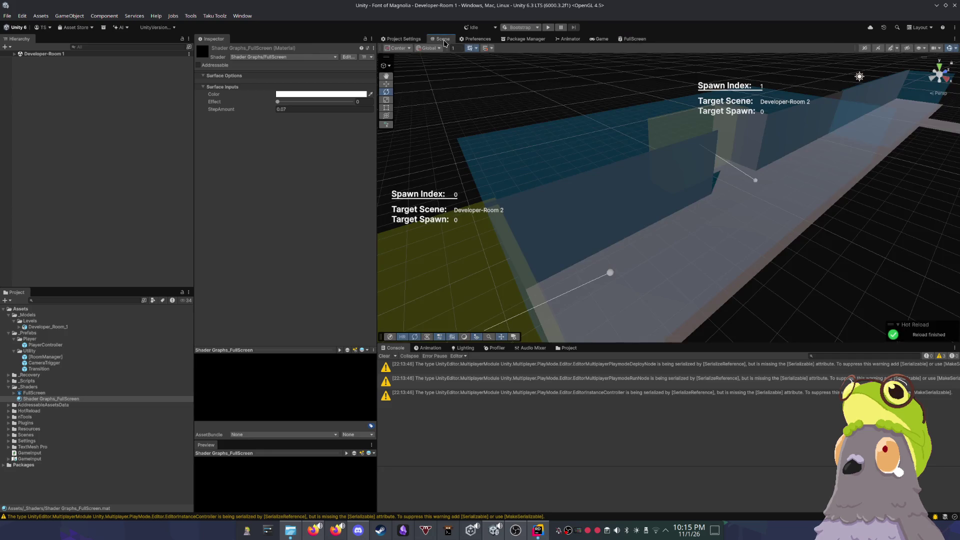
pyautogui.moveTo(285, 103)
pyautogui.mouseDown()
pyautogui.moveTo(327, 103)
pyautogui.moveTo(244, 100)
pyautogui.mouseUp()
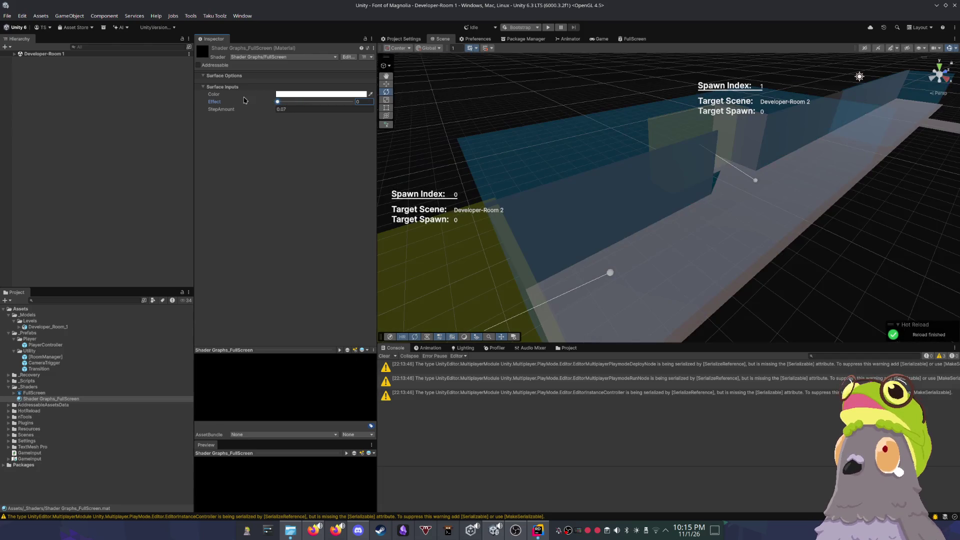
pyautogui.click(595, 40)
pyautogui.click(634, 39)
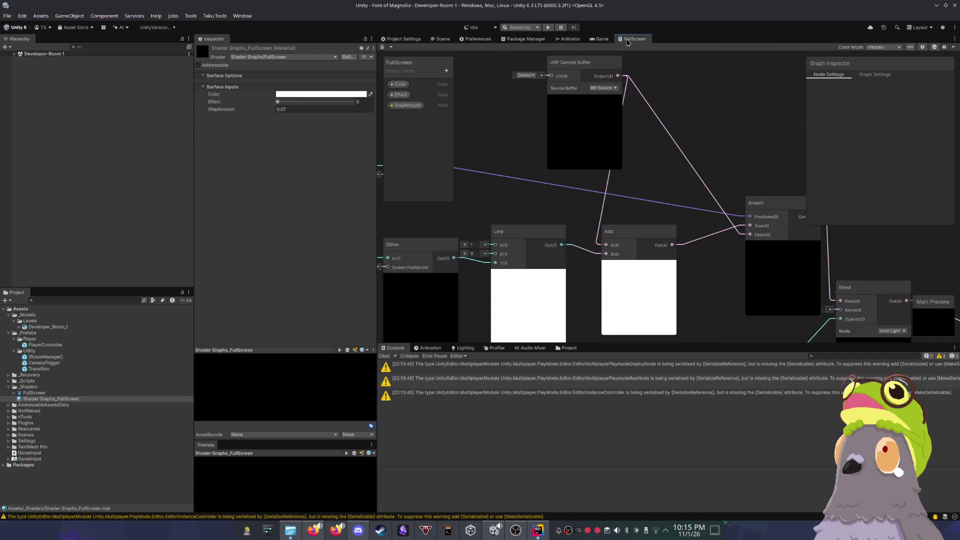
# Step: Delete the Add node and pan around the Comparison, Dither, URP Sample Buffer and Branch nodes
pyautogui.press('Delete')
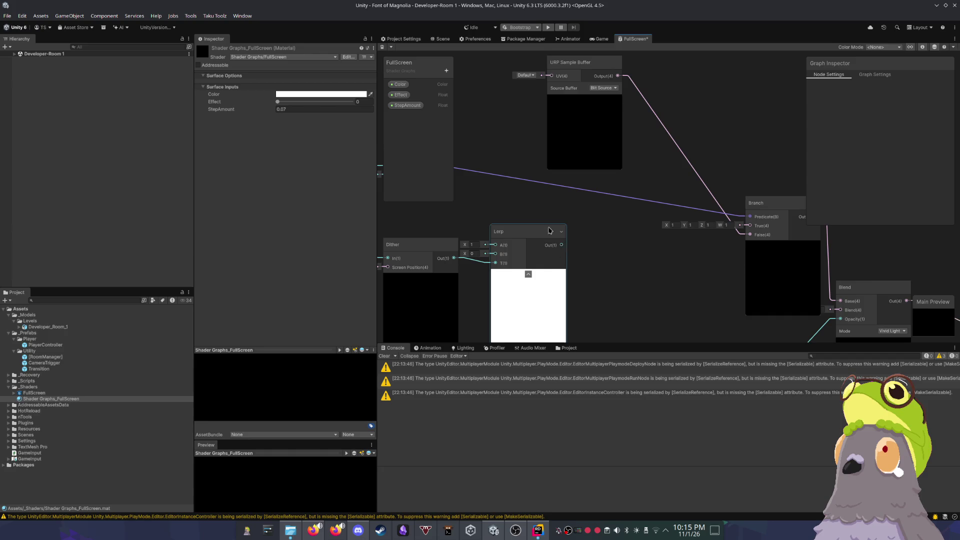
pyautogui.moveTo(549, 231); pyautogui.dragTo(696, 194)
pyautogui.click(568, 210)
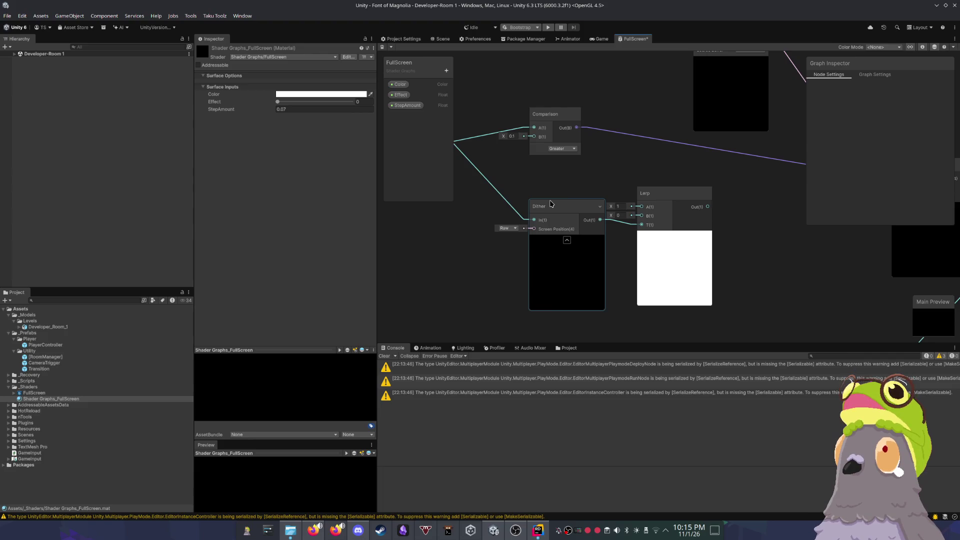
pyautogui.moveTo(668, 65); pyautogui.dragTo(579, 105)
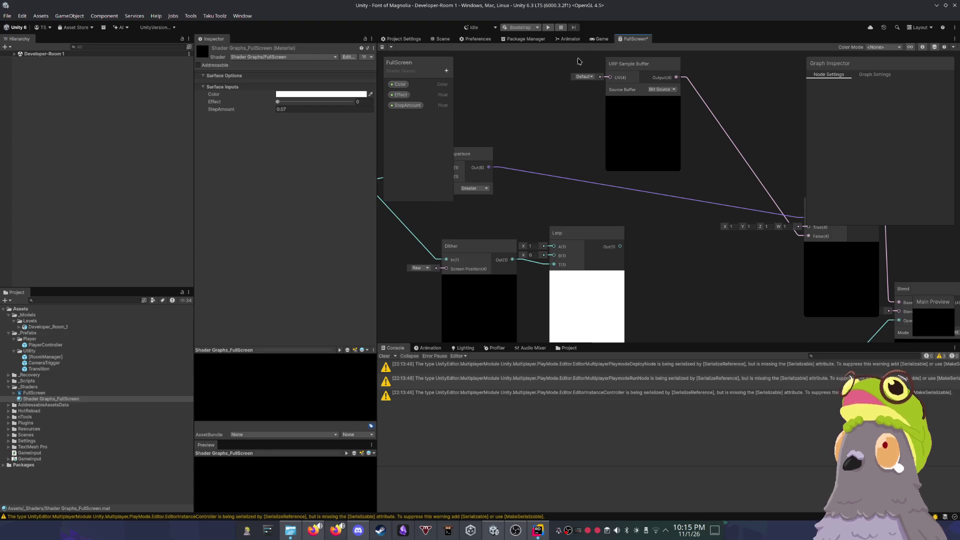
pyautogui.click(597, 39)
# Step: Confirm the Multiply B Z value of 0.1 and orbit the Scene camera to inspect the dithered walls
pyautogui.click(473, 47)
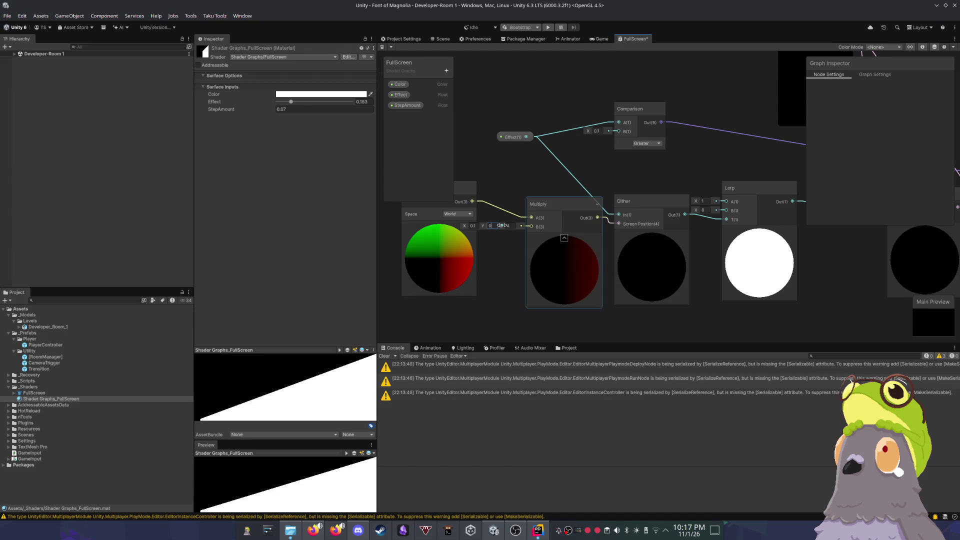
pyautogui.click(517, 191)
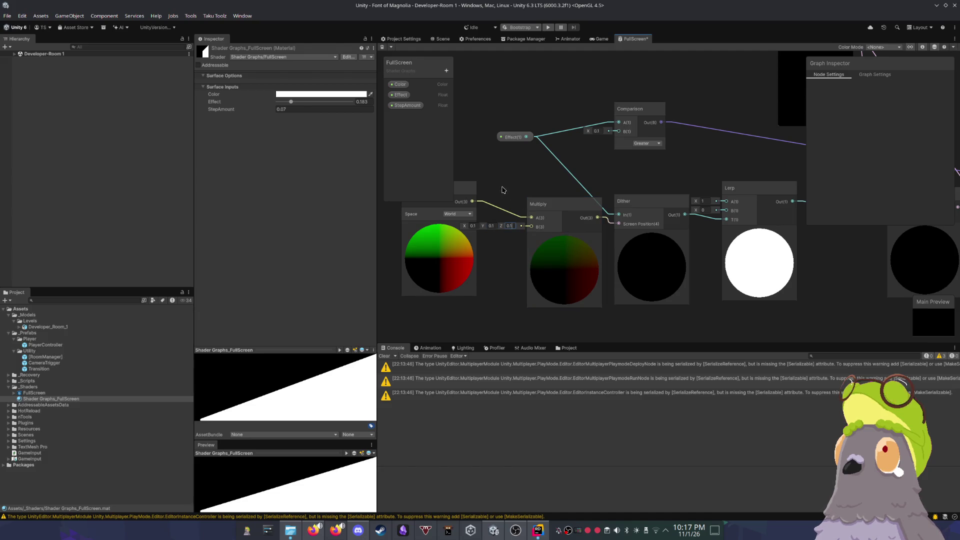
pyautogui.click(442, 40)
pyautogui.moveTo(602, 176)
pyautogui.mouseDown()
pyautogui.moveTo(554, 180)
pyautogui.moveTo(601, 74)
pyautogui.mouseUp()
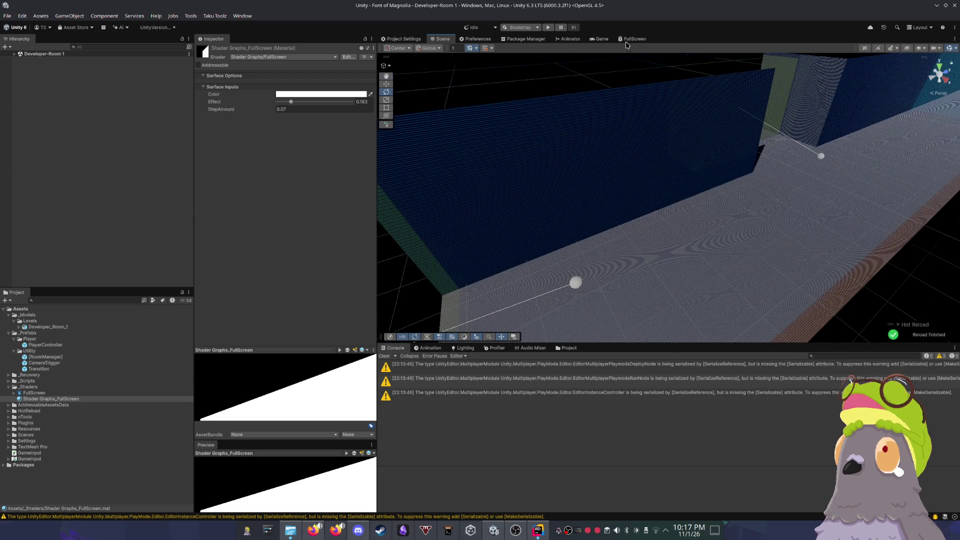
pyautogui.click(626, 42)
# Step: Set Multiply's B X, Y and Z to 40 and check the result in the Scene and Game views
pyautogui.write('40')
pyautogui.click(494, 226)
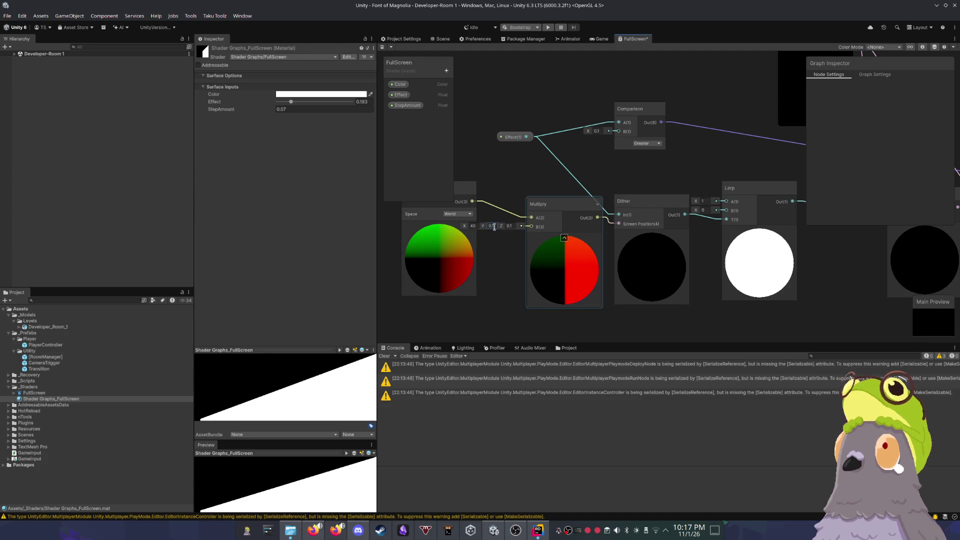
pyautogui.press('BackSpace')
pyautogui.write('40')
pyautogui.click(514, 227)
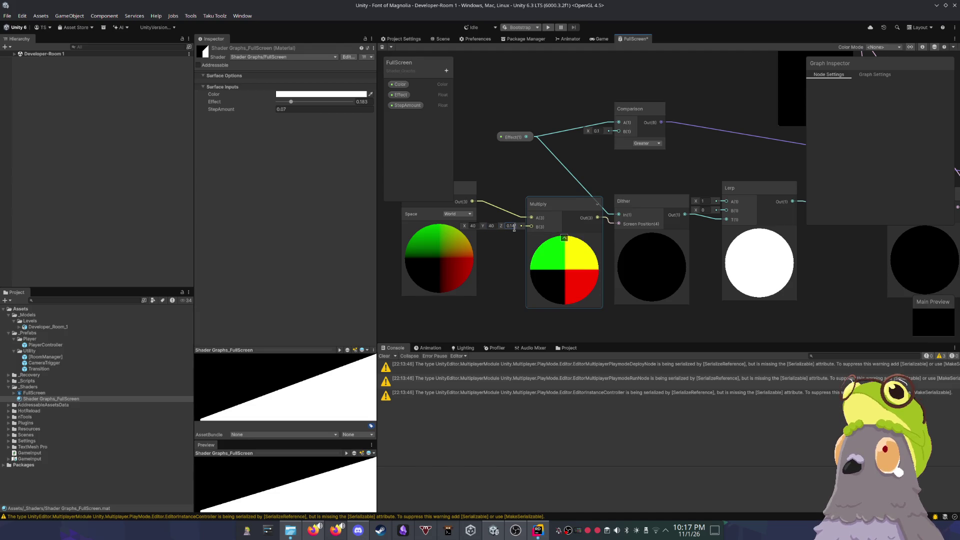
pyautogui.write('40')
pyautogui.press('Return')
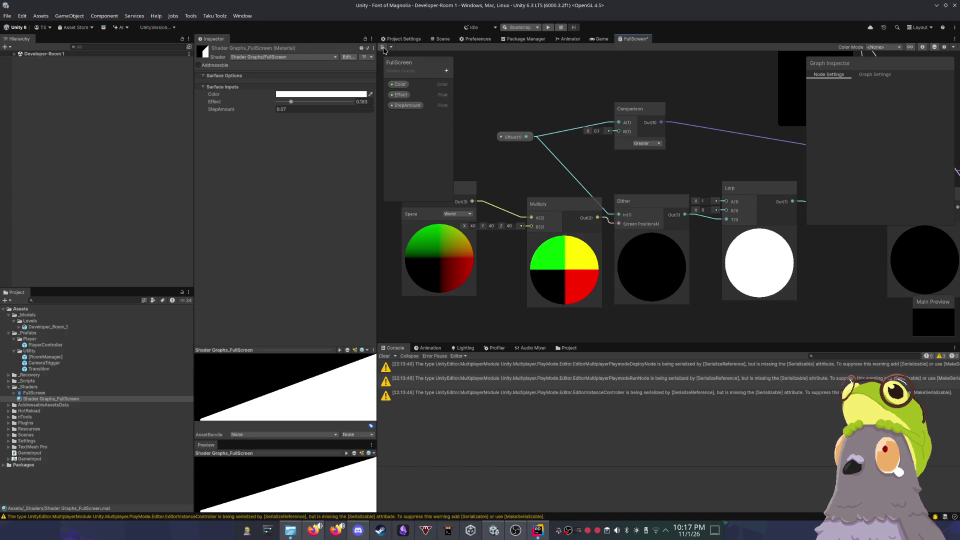
pyautogui.click(440, 39)
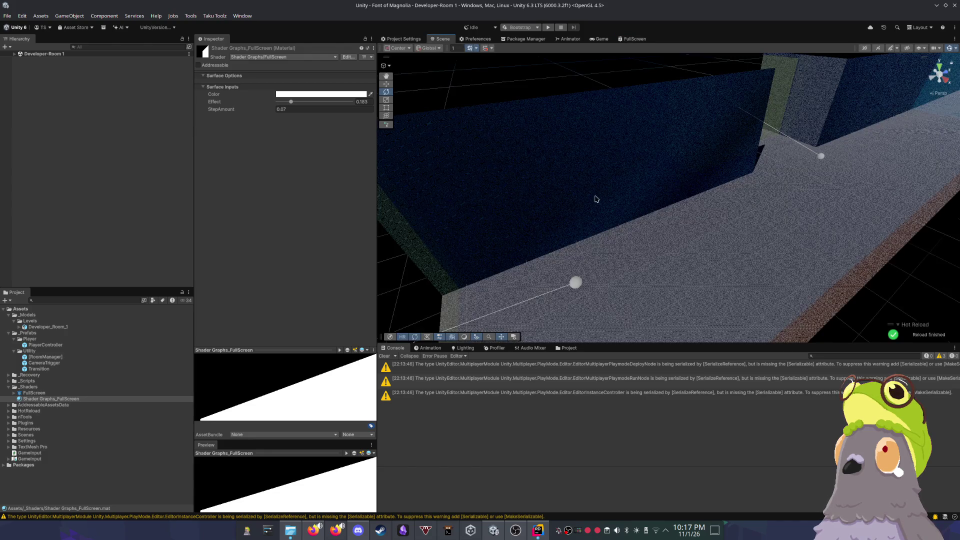
pyautogui.scroll(5, 595, 199)
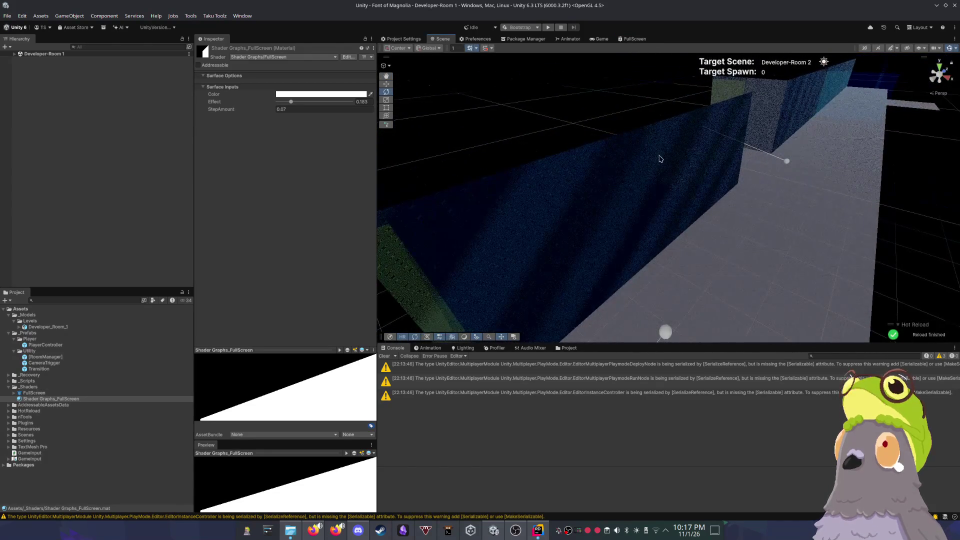
pyautogui.click(600, 40)
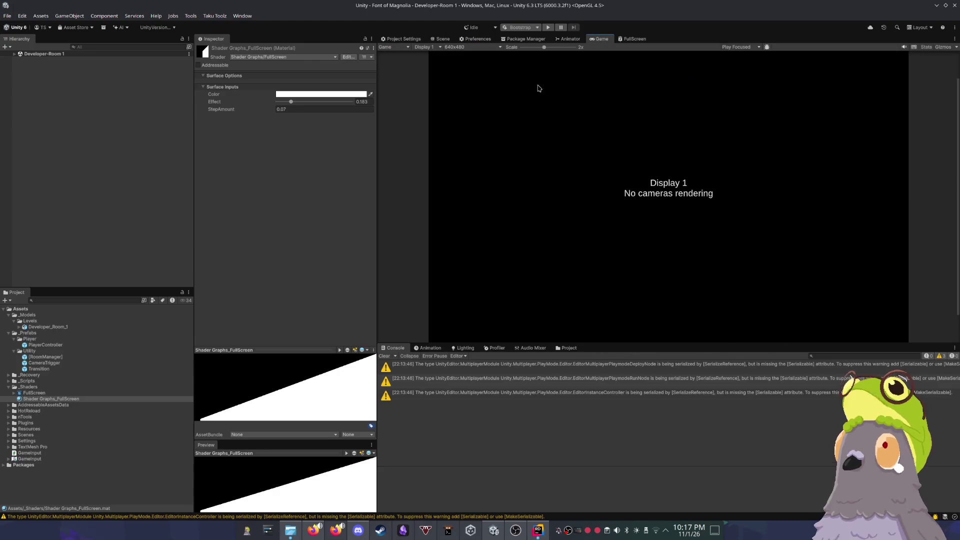
pyautogui.click(629, 40)
# Step: Move the Position node aside, set Multiply B to 0.5, and fly the Scene camera forward to inspect the dither
pyautogui.click(470, 222)
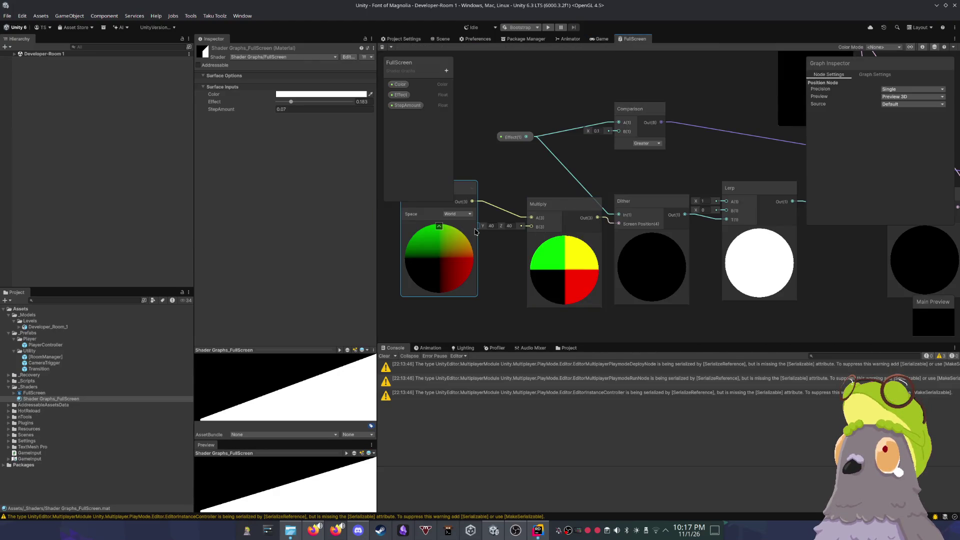
pyautogui.moveTo(470, 192); pyautogui.dragTo(443, 196)
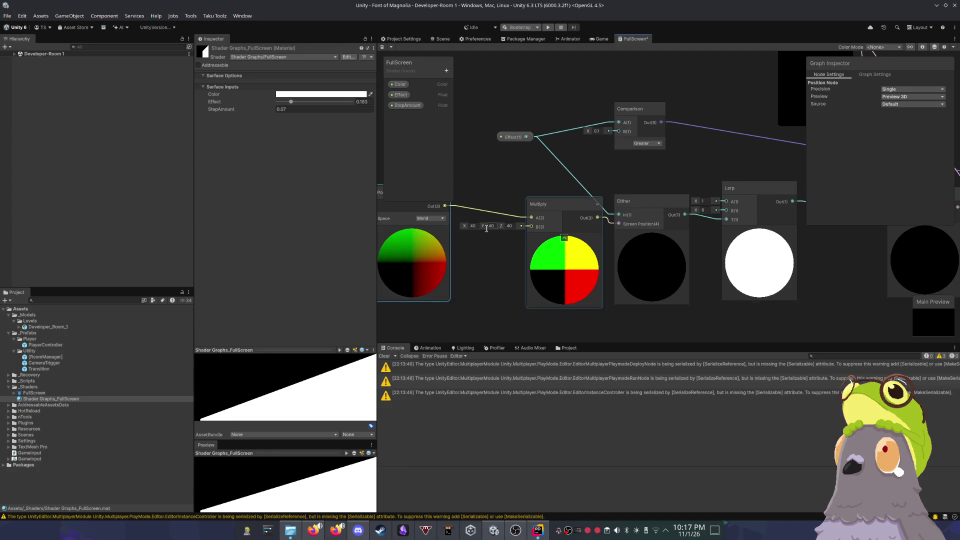
pyautogui.write('0.')
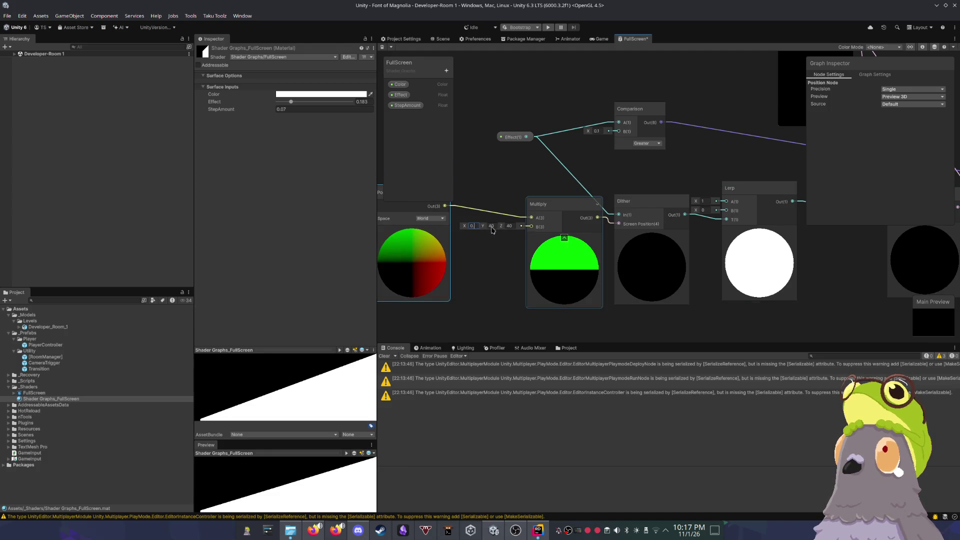
pyautogui.write('50.5')
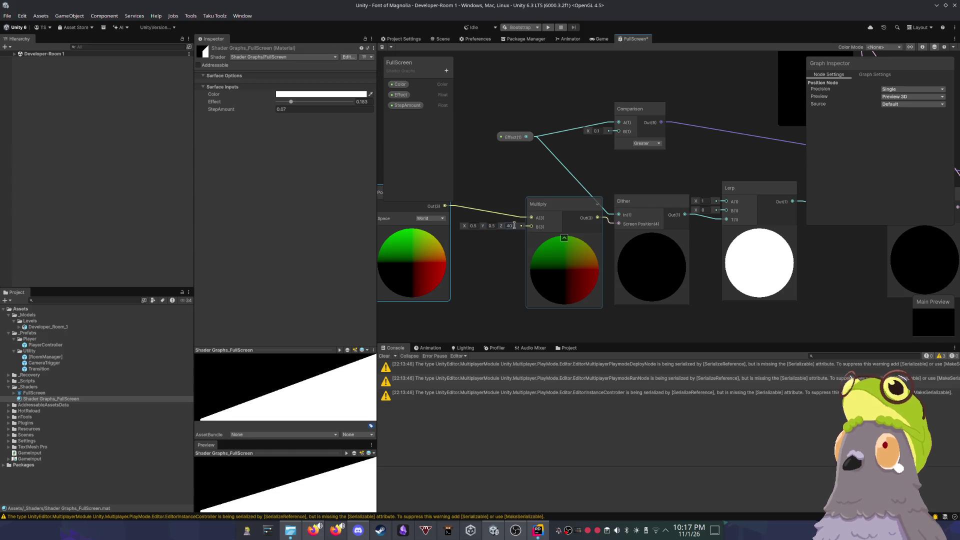
pyautogui.click(508, 182)
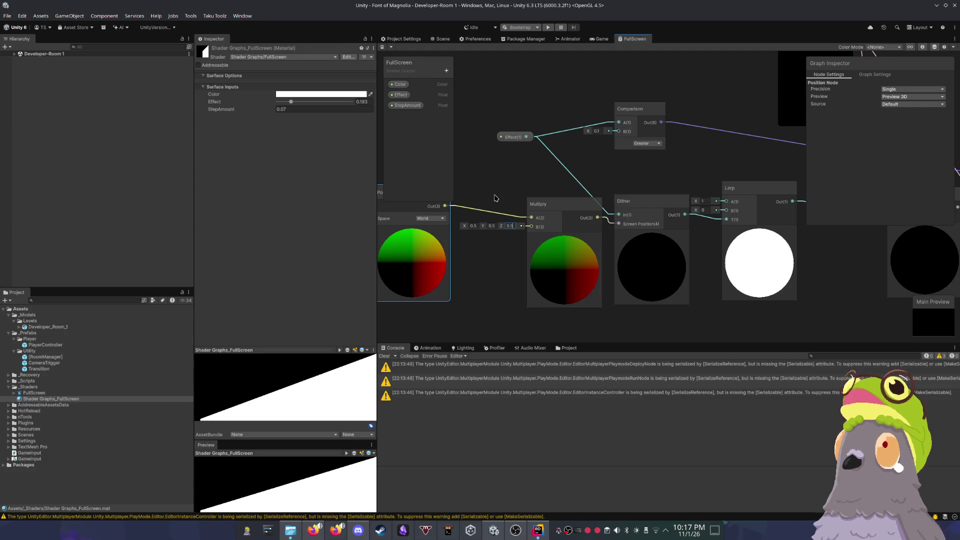
pyautogui.click(434, 41)
pyautogui.press('w')
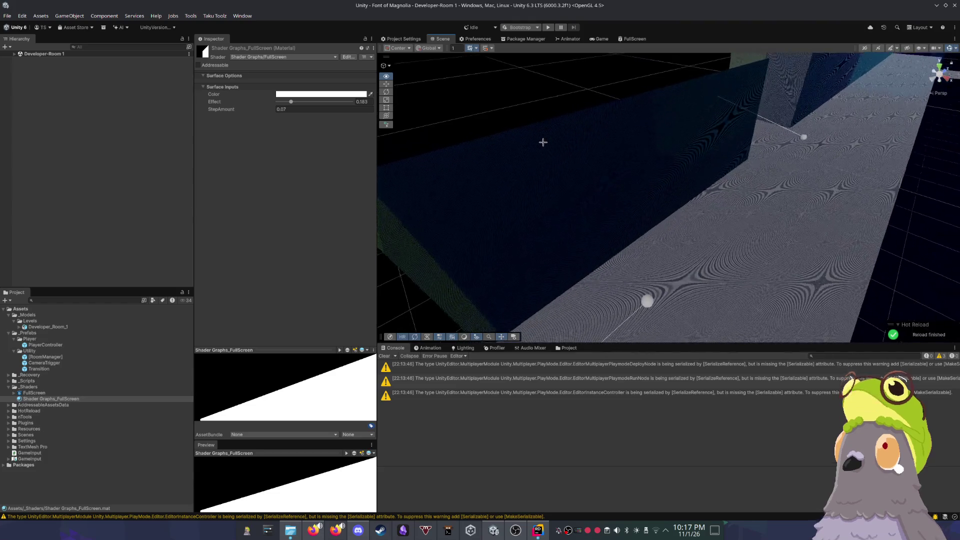
pyautogui.press('w')
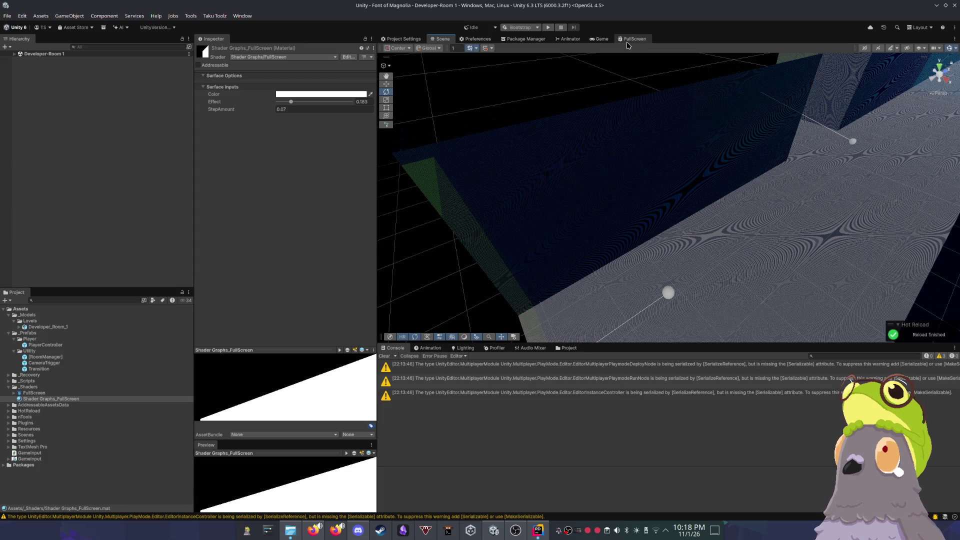
pyautogui.click(628, 42)
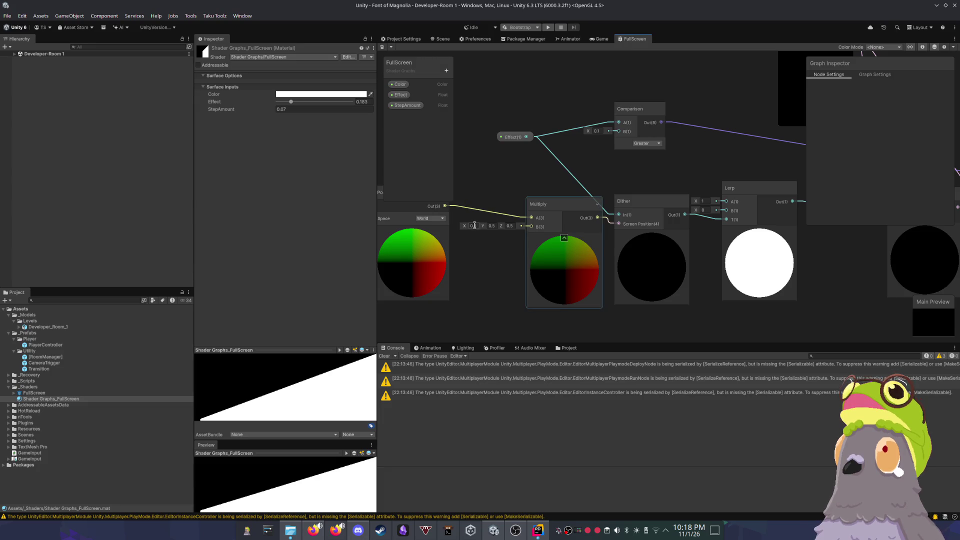
# Step: Enter 0.2 in Multiply's B X, Y and Z fields and check the finer dither in the Scene view
pyautogui.write('0.2')
pyautogui.click(492, 226)
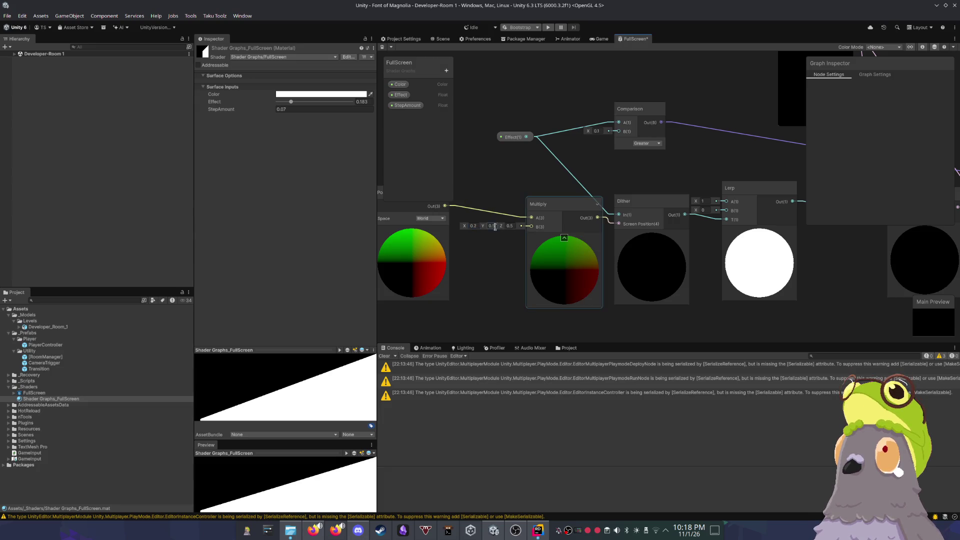
pyautogui.write('0.2')
pyautogui.click(511, 226)
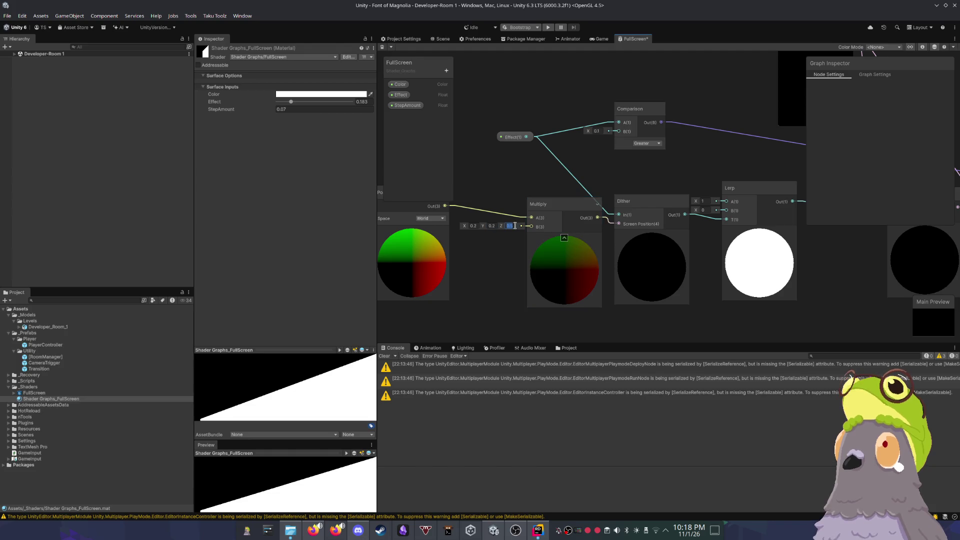
pyautogui.write('0.2')
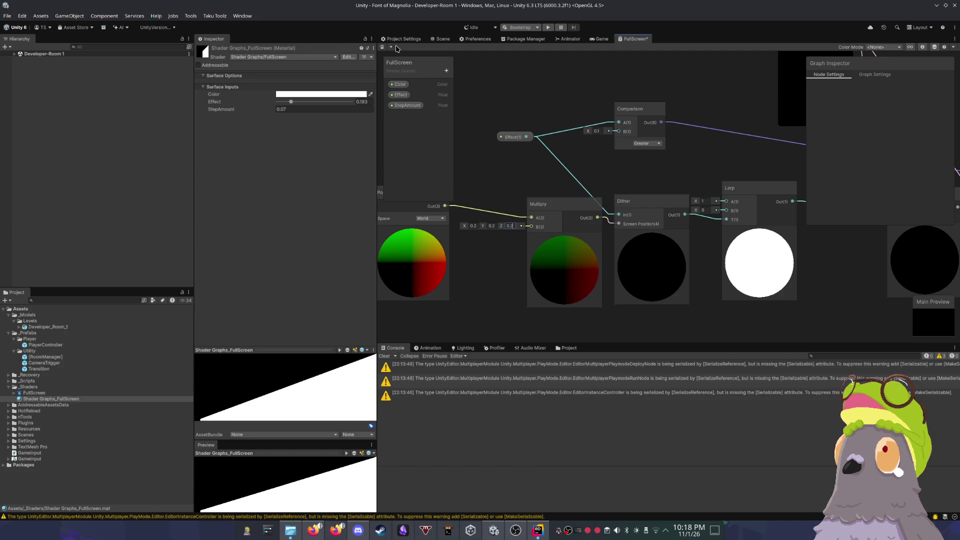
pyautogui.click(442, 39)
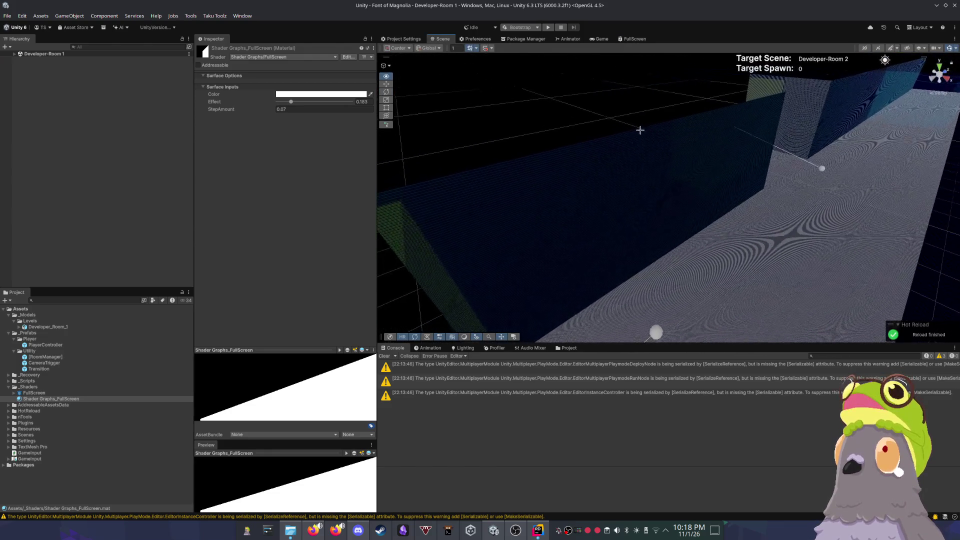
pyautogui.click(634, 39)
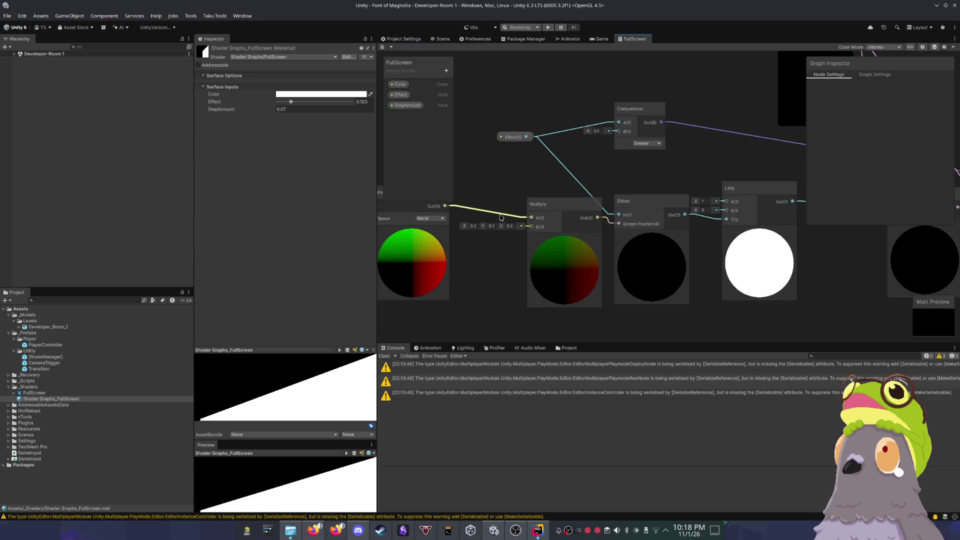
# Step: Try Absolute World then Object space on the Position node, checking the Scene view each time
pyautogui.click(434, 219)
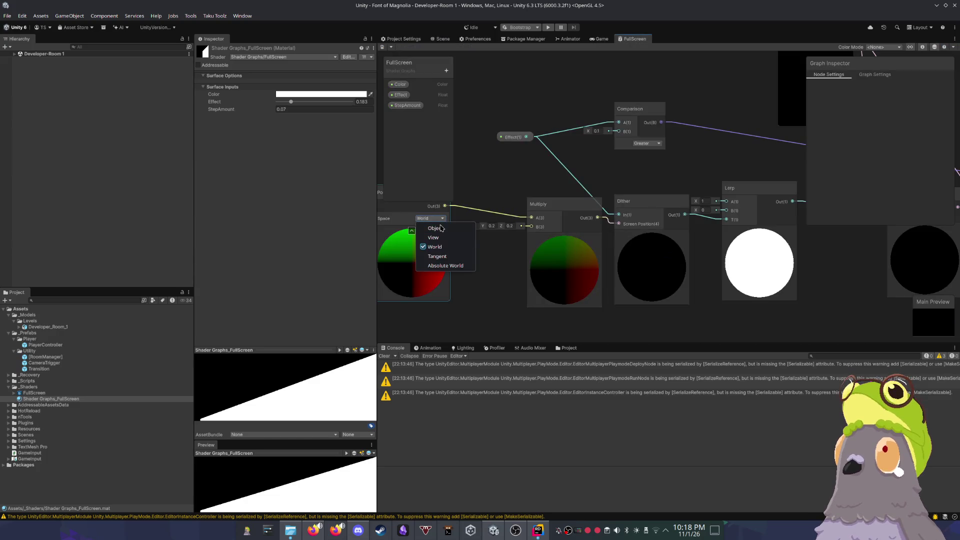
pyautogui.click(454, 269)
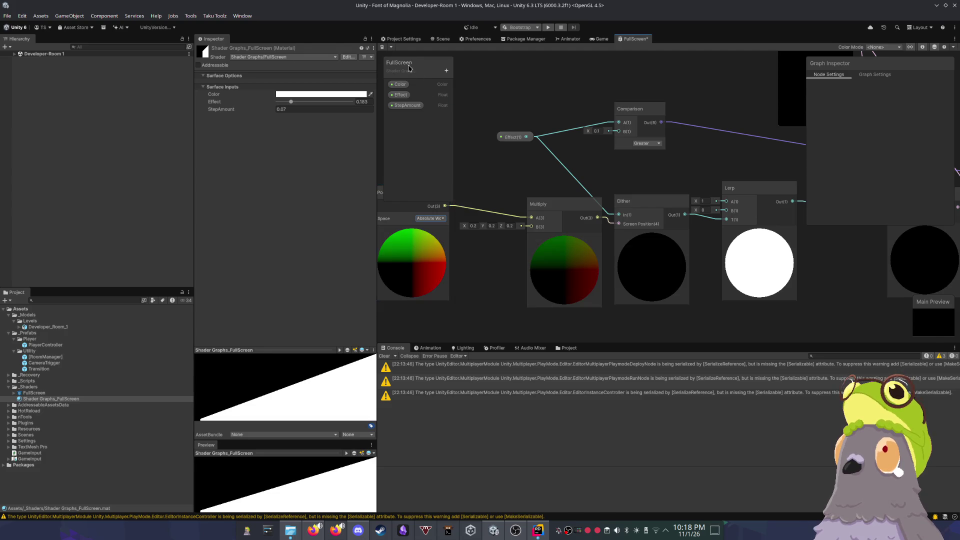
pyautogui.click(440, 39)
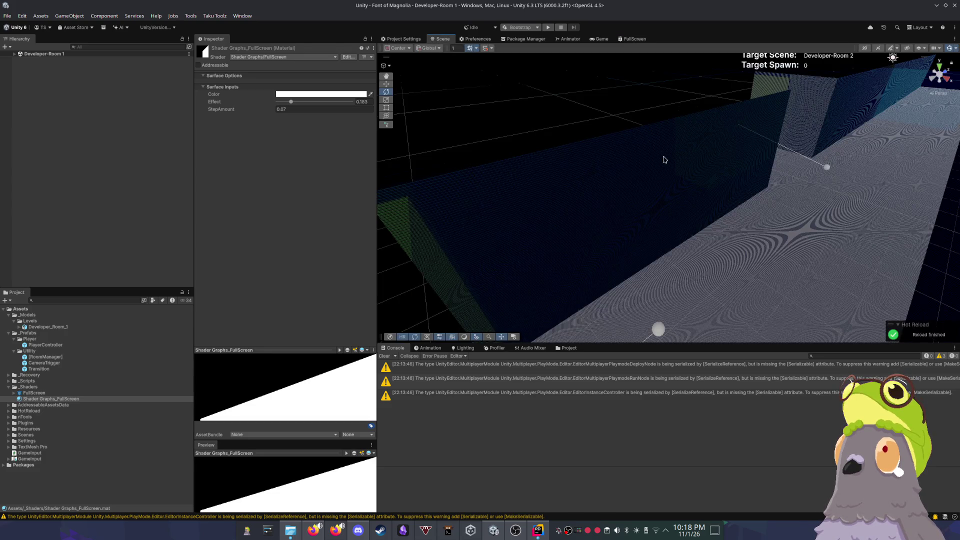
pyautogui.scroll(-5, 664, 160)
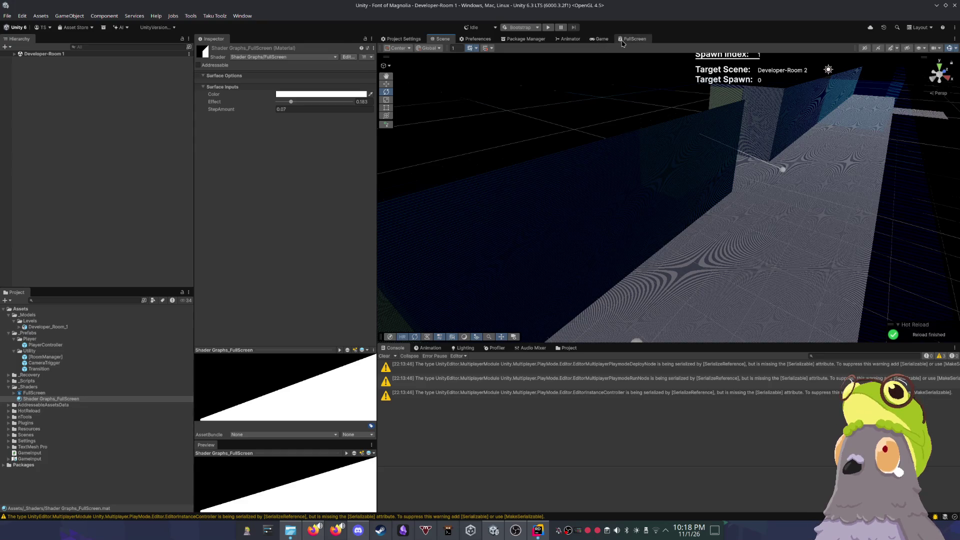
pyautogui.click(622, 40)
pyautogui.click(429, 219)
pyautogui.click(436, 226)
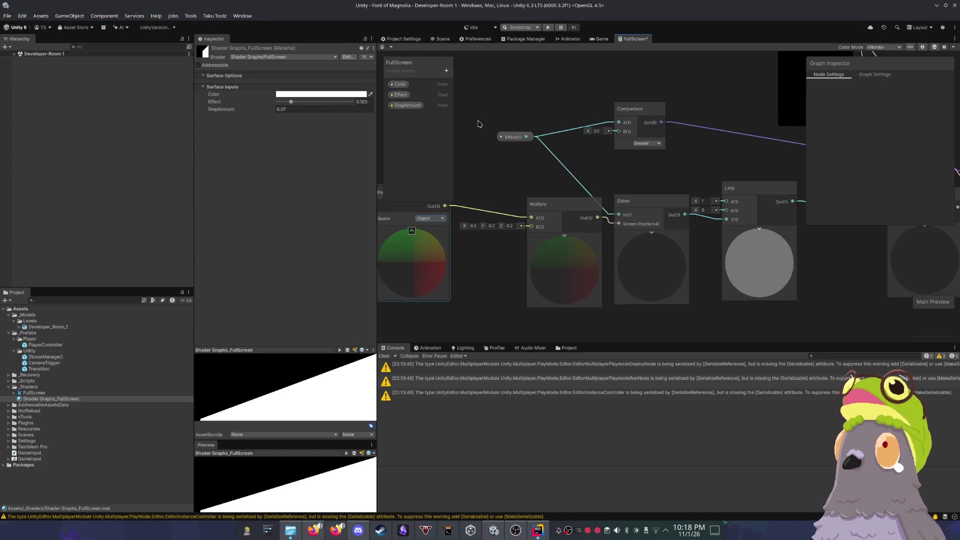
pyautogui.click(440, 39)
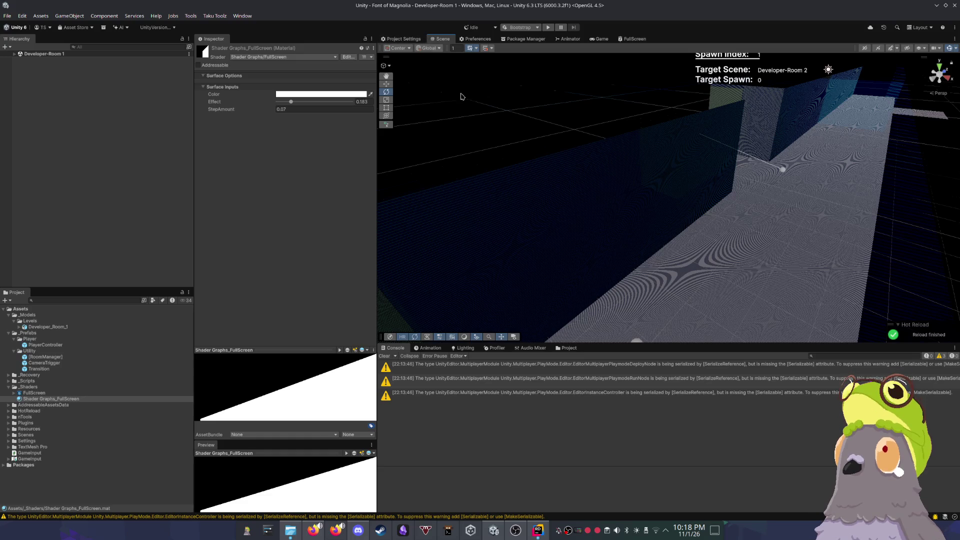
pyautogui.scroll(5, 570, 220)
pyautogui.scroll(-4, 572, 224)
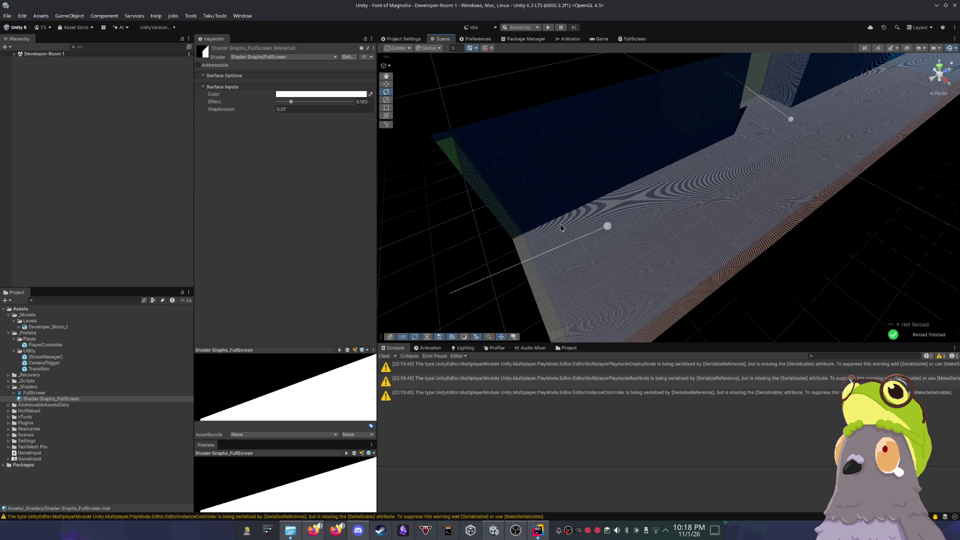
# Step: Delete the Position, Multiply, Dither and Comparison nodes from the FullScreen graph
pyautogui.click(633, 39)
pyautogui.scroll(-4, 595, 154)
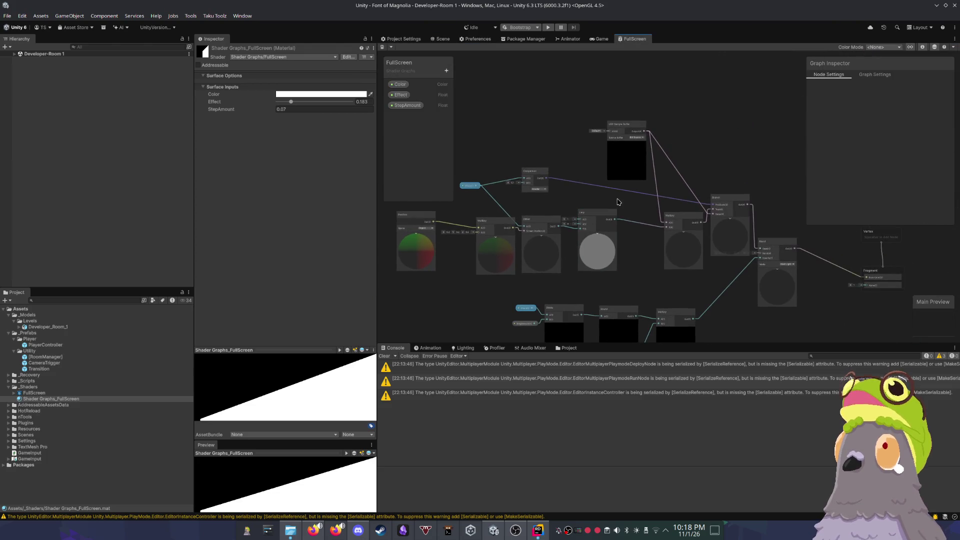
pyautogui.scroll(3, 541, 169)
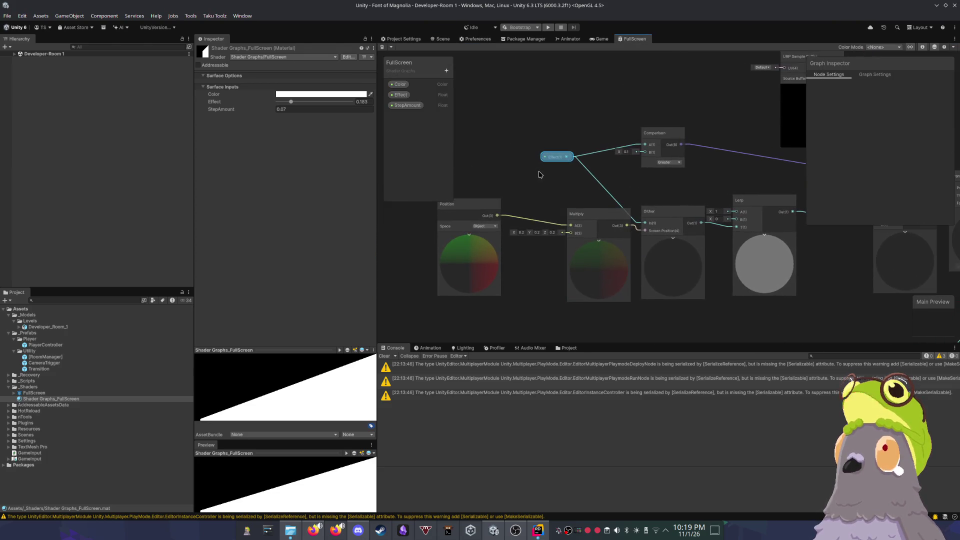
pyautogui.click(492, 208)
pyautogui.press('Delete')
pyautogui.click(620, 214)
pyautogui.press('Delete')
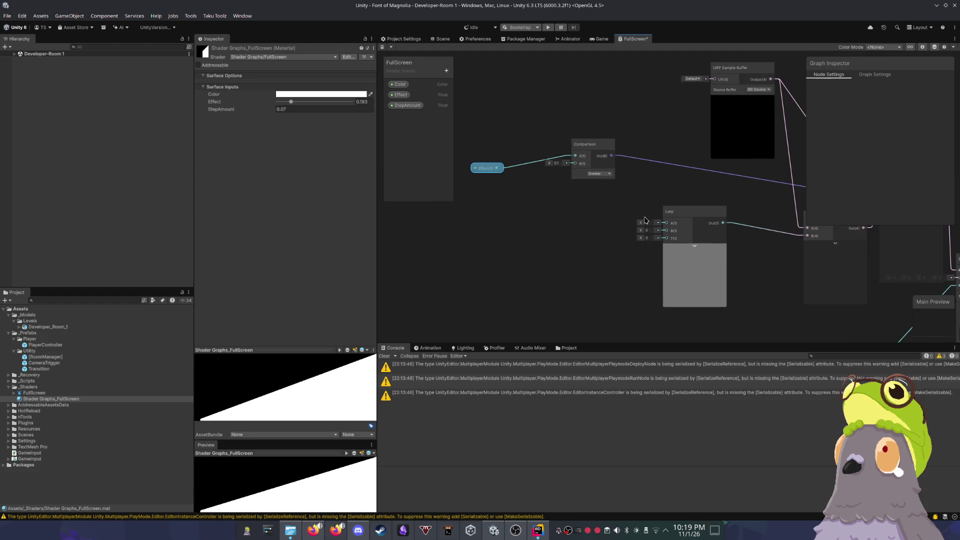
pyautogui.click(575, 216)
pyautogui.press('Delete')
pyautogui.click(516, 156)
pyautogui.press('Delete')
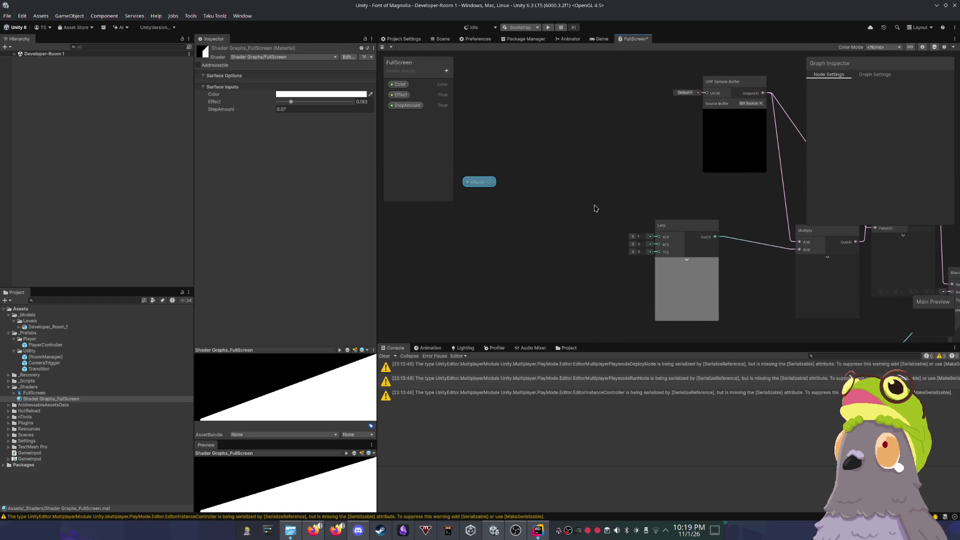
# Step: Inspect the Effect property, then delete the leftover Lerp, Multiply and Branch nodes
pyautogui.click(506, 189)
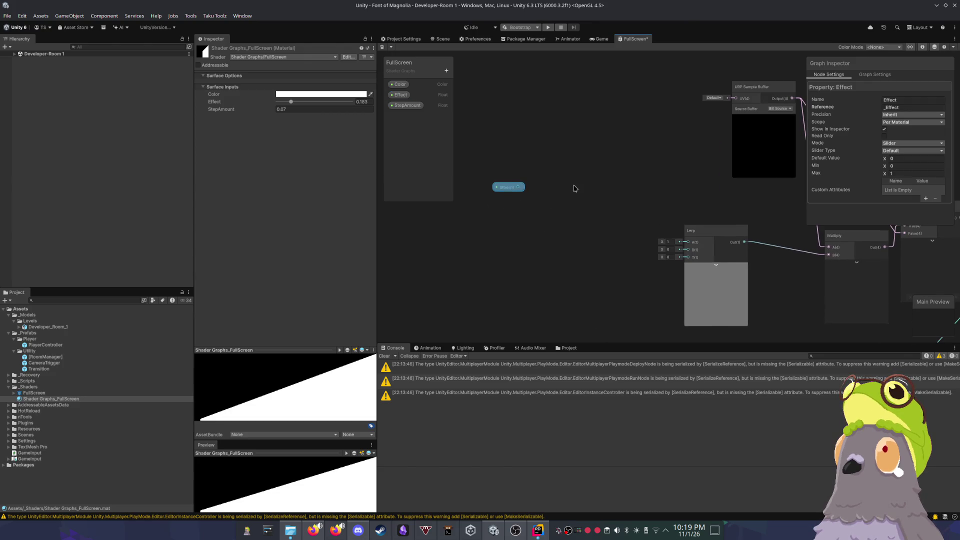
pyautogui.scroll(-3, 628, 214)
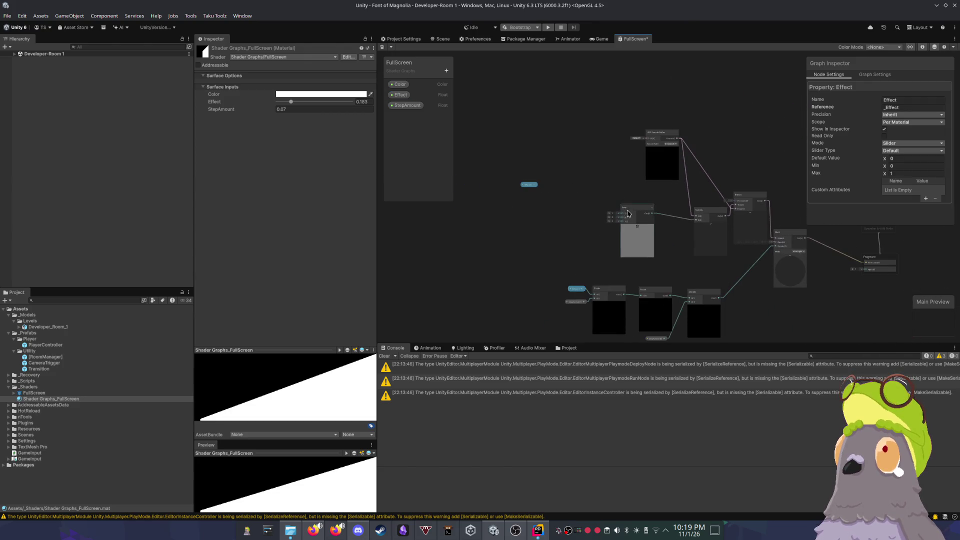
pyautogui.click(628, 214)
pyautogui.press('Delete')
pyautogui.scroll(1, 650, 216)
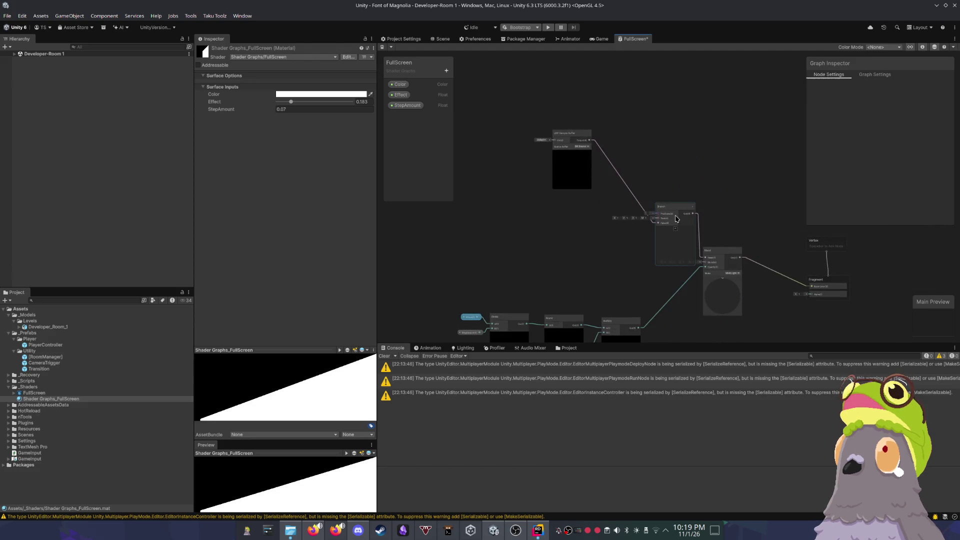
pyautogui.click(675, 218)
pyautogui.scroll(4, 614, 216)
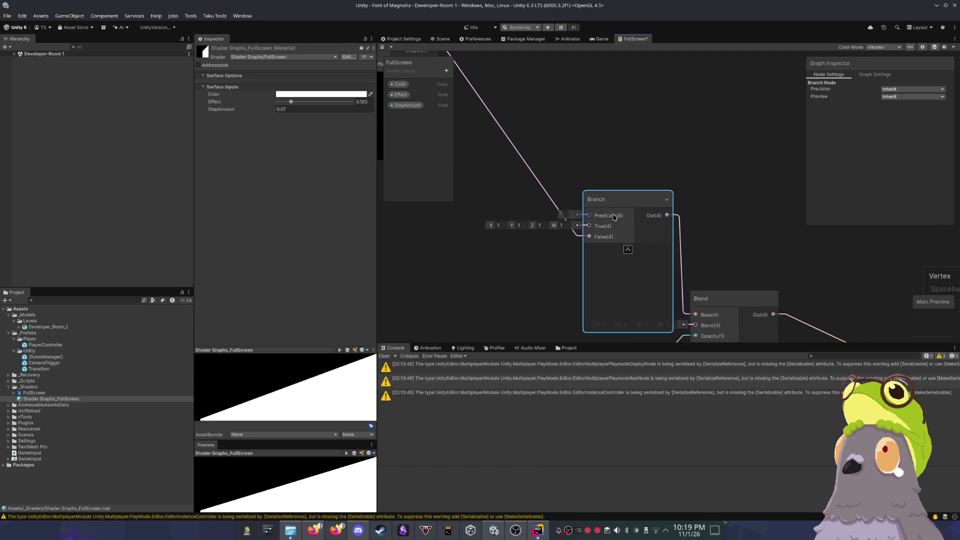
pyautogui.press('Delete')
pyautogui.scroll(-3, 632, 253)
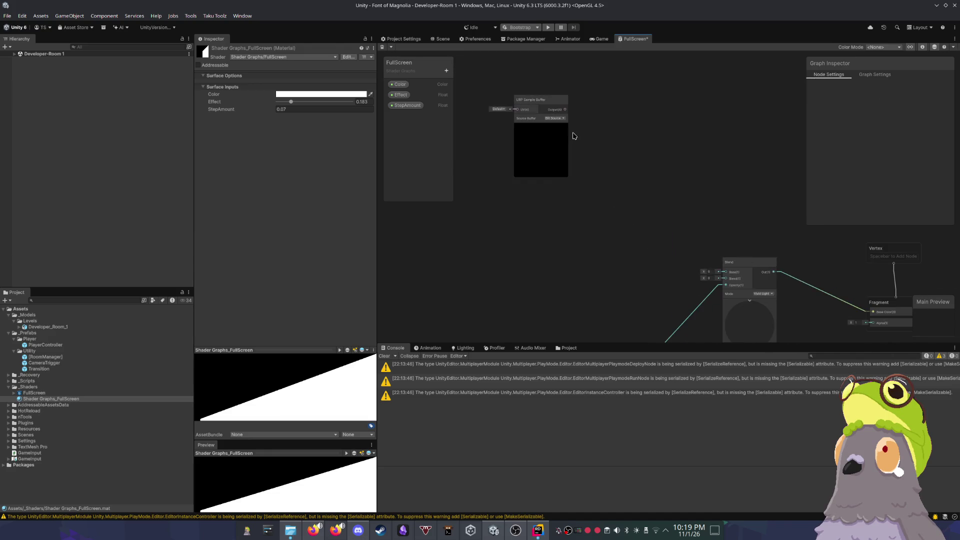
# Step: Wire the URP Sample Buffer output into the Blend node's Base and save the graph
pyautogui.moveTo(565, 109)
pyautogui.mouseDown()
pyautogui.moveTo(711, 270)
pyautogui.moveTo(726, 272)
pyautogui.mouseUp()
pyautogui.scroll(3, 726, 272)
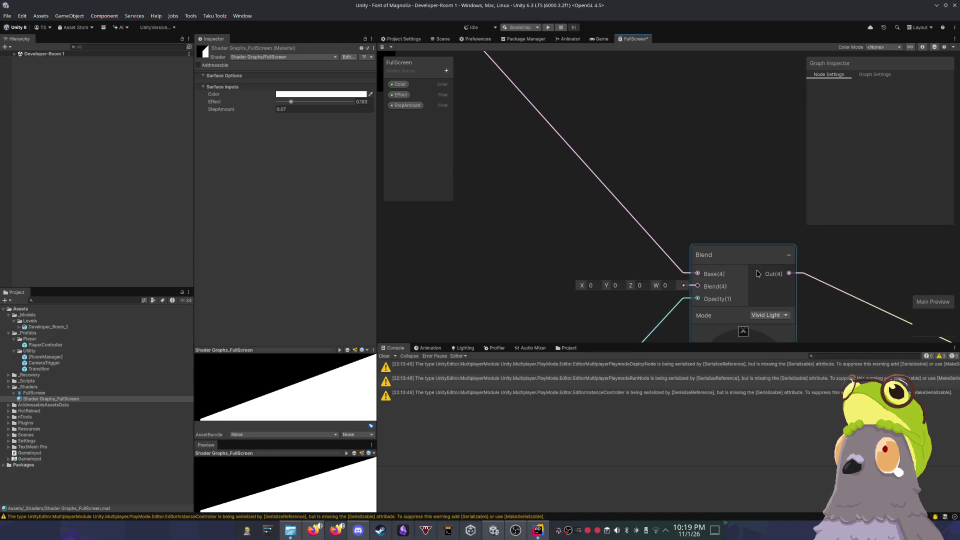
pyautogui.scroll(2, 757, 274)
pyautogui.scroll(-1, 757, 273)
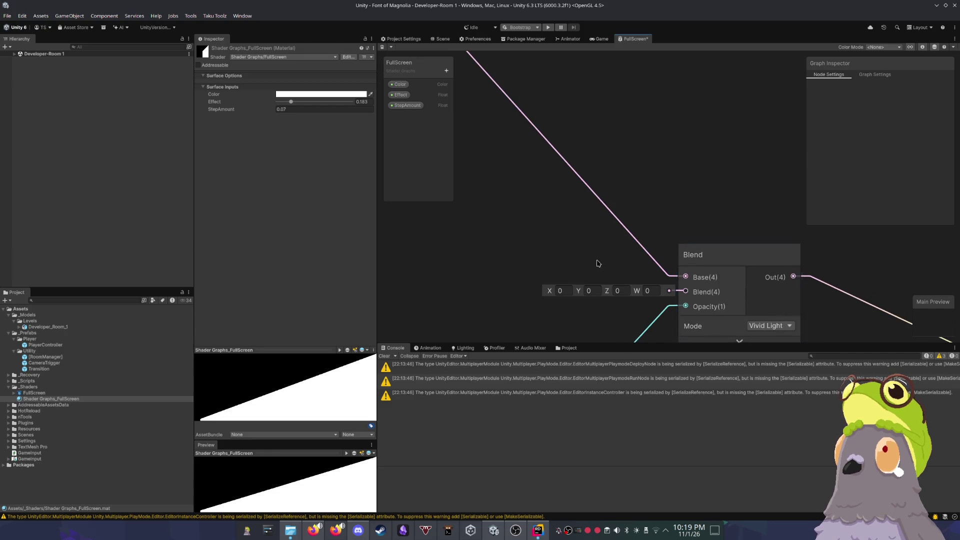
pyautogui.scroll(-1, 639, 266)
pyautogui.scroll(1, 645, 268)
pyautogui.moveTo(648, 270); pyautogui.dragTo(663, 184)
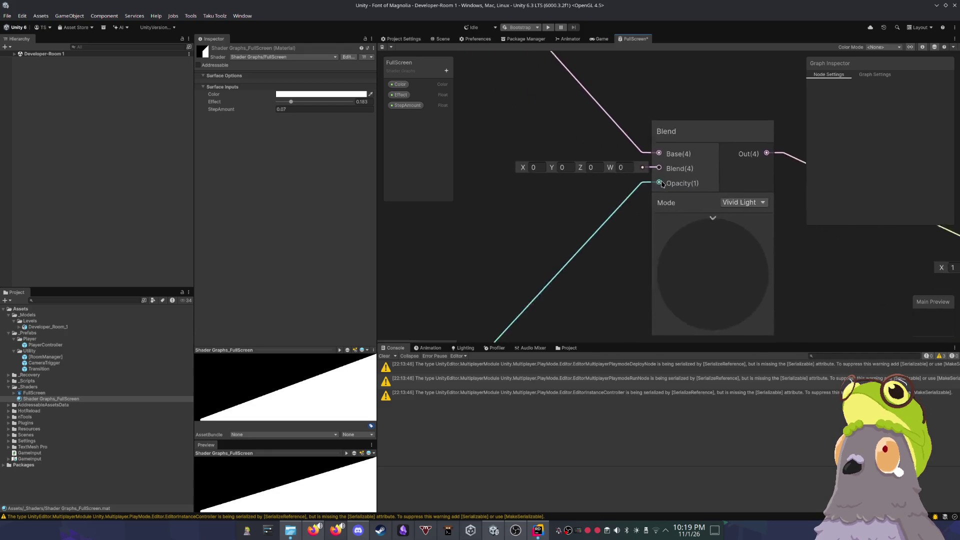
pyautogui.scroll(-2, 645, 135)
pyautogui.hotkey('ctrl', 's')
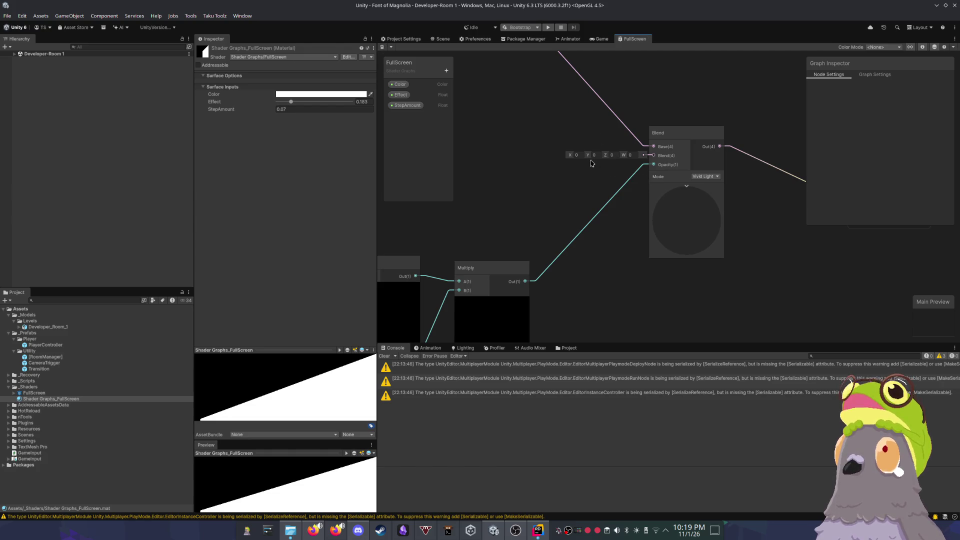
pyautogui.scroll(-3, 600, 185)
pyautogui.scroll(1, 605, 193)
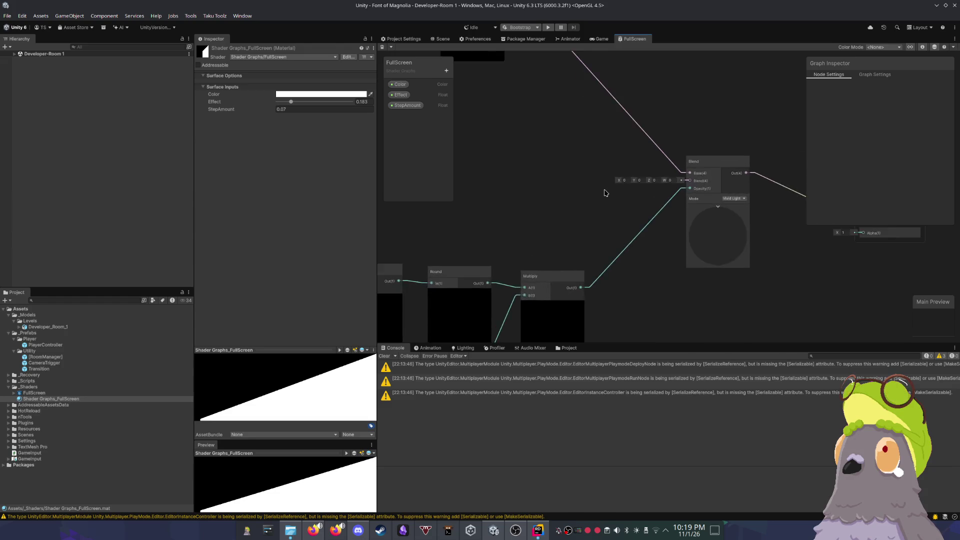
pyautogui.scroll(1, 605, 193)
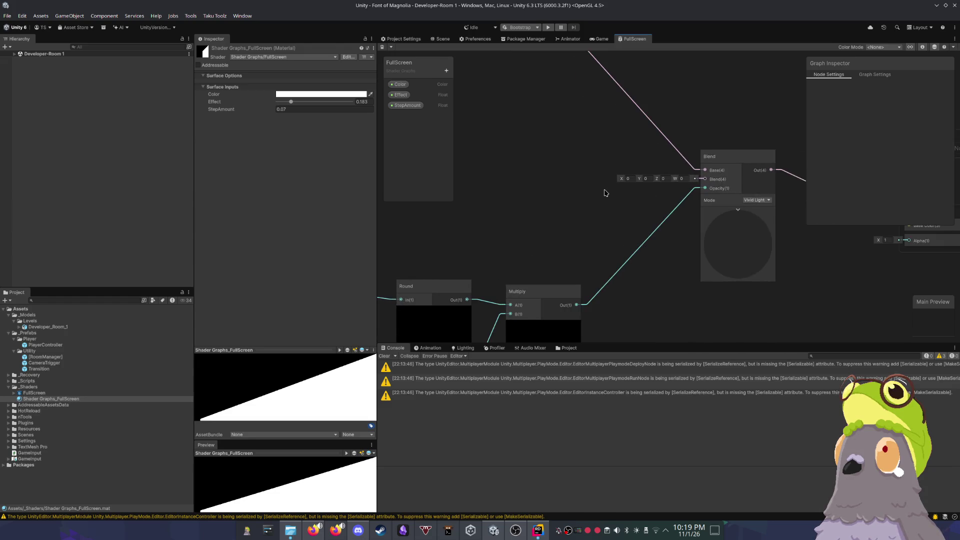
# Step: Add a Dither node with X of 3, wire it into Blend's Blend input, and save
pyautogui.press('space')
pyautogui.write('dit')
pyautogui.press('Return')
pyautogui.moveTo(614, 221); pyautogui.dragTo(705, 179)
pyautogui.moveTo(575, 208); pyautogui.dragTo(569, 156)
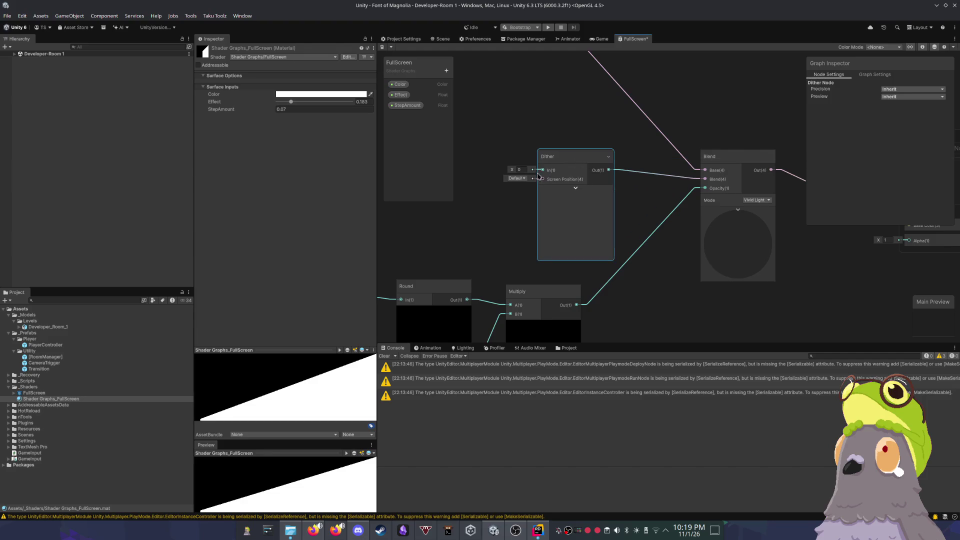
pyautogui.write('3')
pyautogui.press('Return')
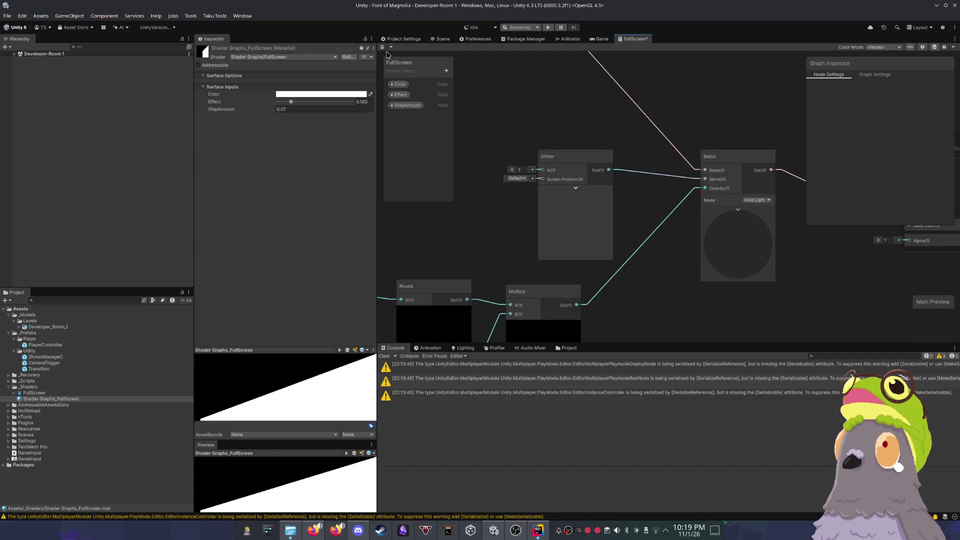
pyautogui.click(382, 47)
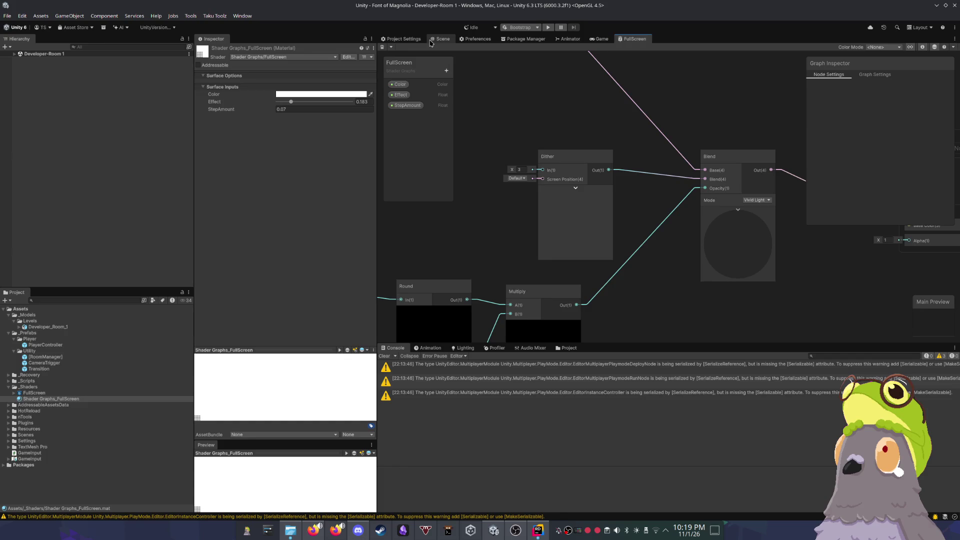
# Step: Preview the dither in the Scene view by raising the material's Effect value
pyautogui.click(430, 43)
pyautogui.moveTo(290, 101)
pyautogui.mouseDown()
pyautogui.moveTo(342, 104)
pyautogui.moveTo(276, 110)
pyautogui.mouseUp()
pyautogui.click(598, 39)
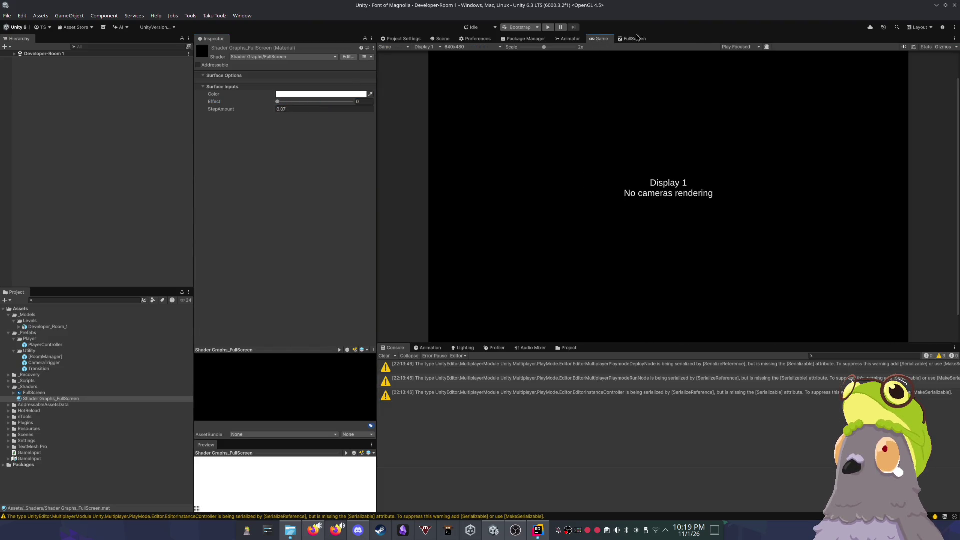
pyautogui.click(635, 39)
# Step: Insert a One Minus node between Dither and Blend's Blend input, then preview by raising Effect
pyautogui.moveTo(562, 162); pyautogui.dragTo(499, 158)
pyautogui.click(556, 166)
pyautogui.press('Delete')
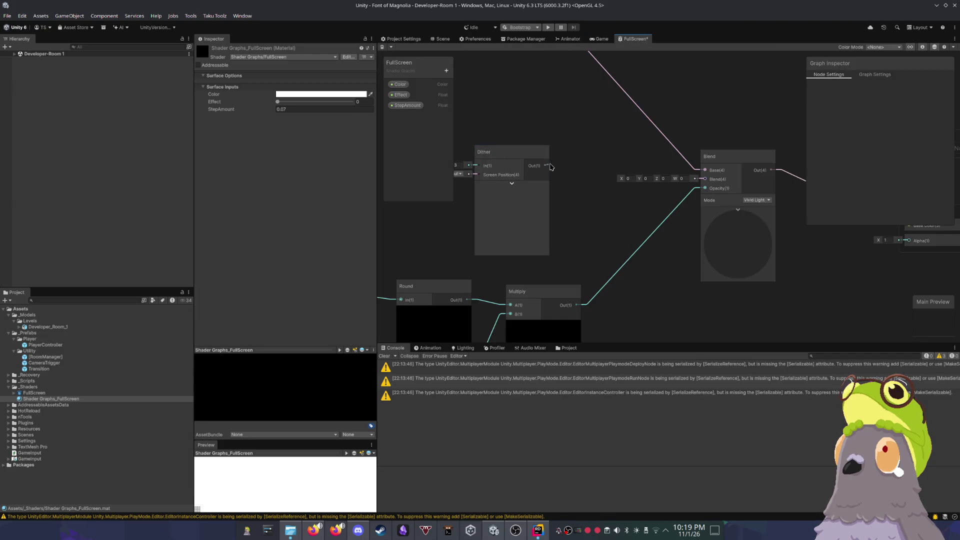
pyautogui.press('space')
pyautogui.write('one miinus')
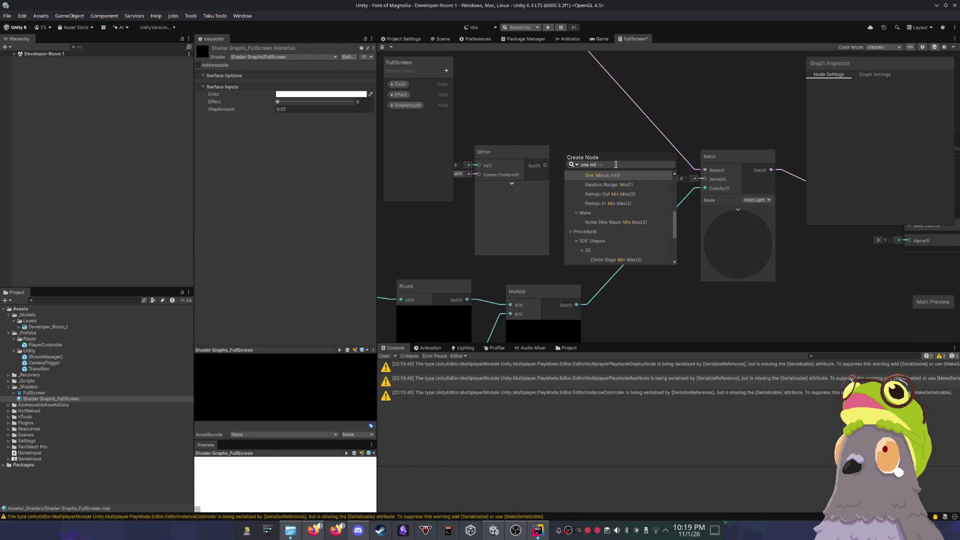
pyautogui.press('Return')
pyautogui.moveTo(630, 170); pyautogui.dragTo(705, 179)
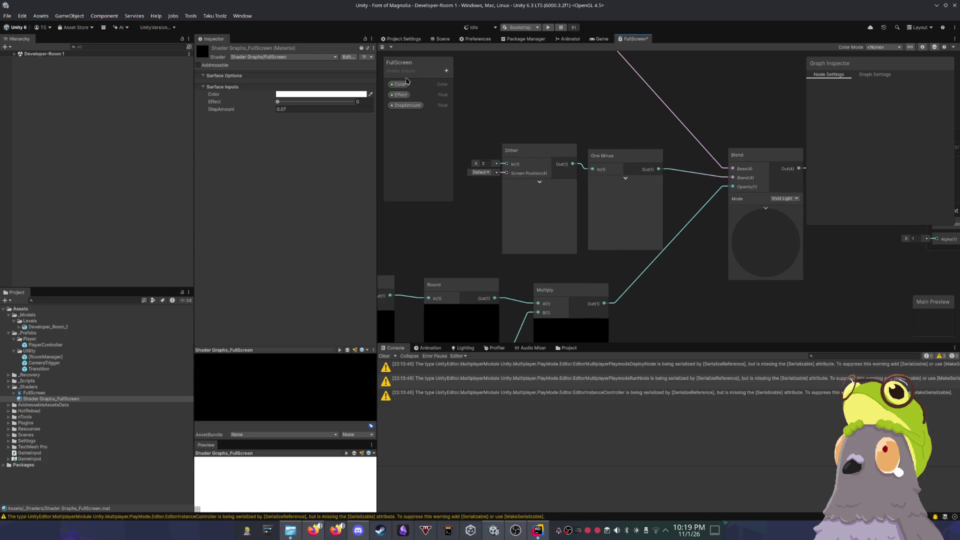
pyautogui.click(440, 39)
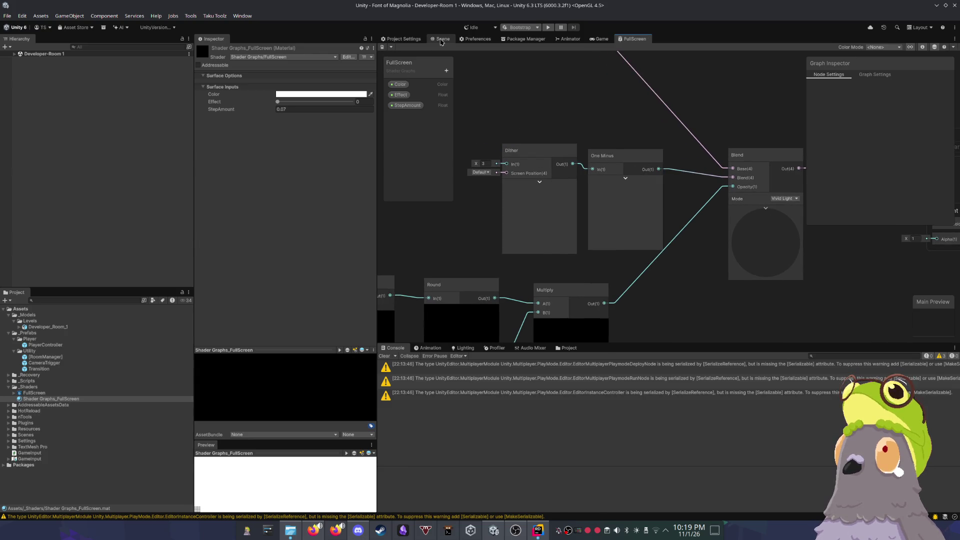
pyautogui.moveTo(279, 104)
pyautogui.mouseDown()
pyautogui.moveTo(303, 104)
pyautogui.moveTo(268, 101)
pyautogui.mouseUp()
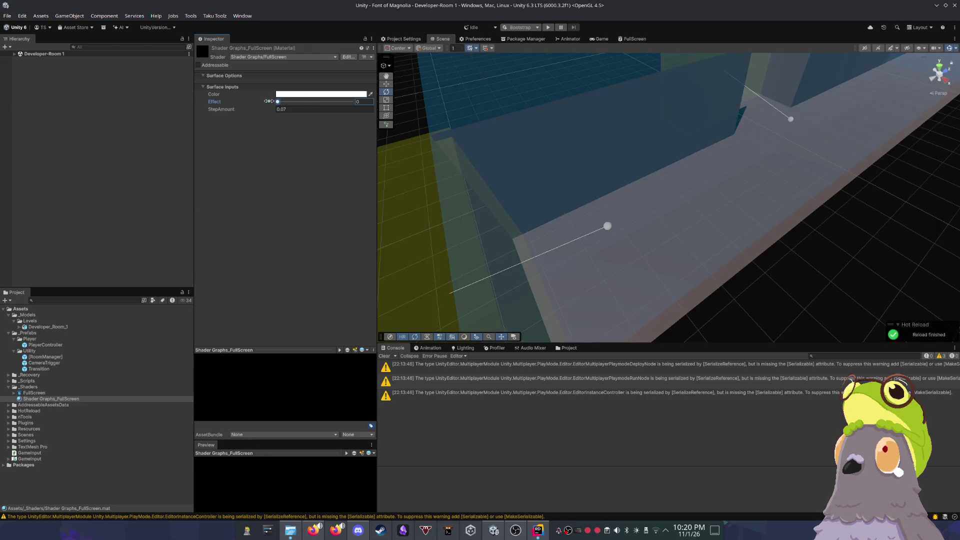
# Step: Move the scene camera toward the floor and try Effect values around 0.068 to check the dither
pyautogui.moveTo(575, 155)
pyautogui.mouseDown()
pyautogui.moveTo(583, 143)
pyautogui.moveTo(568, 133)
pyautogui.moveTo(575, 164)
pyautogui.mouseUp()
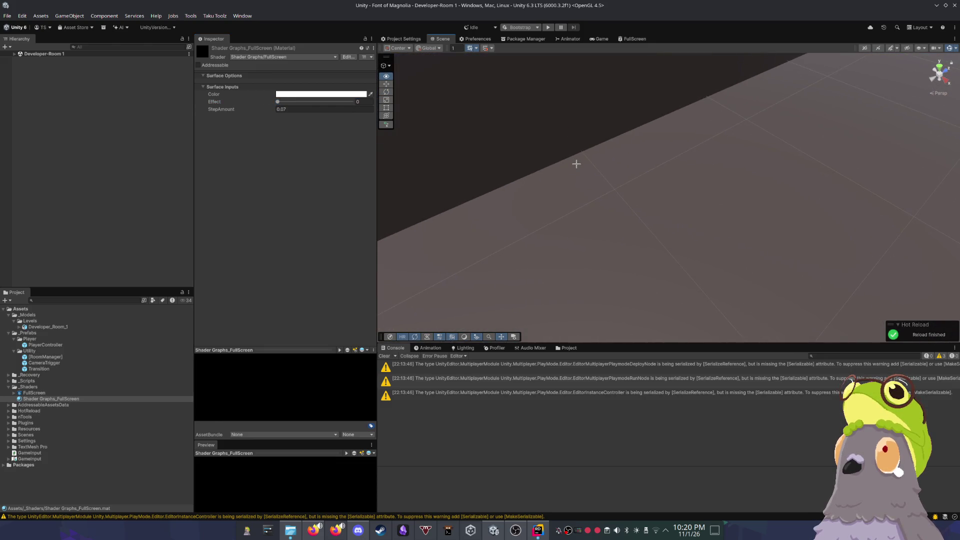
pyautogui.scroll(-5, 574, 163)
pyautogui.moveTo(283, 103)
pyautogui.mouseDown()
pyautogui.moveTo(295, 109)
pyautogui.moveTo(283, 110)
pyautogui.mouseUp()
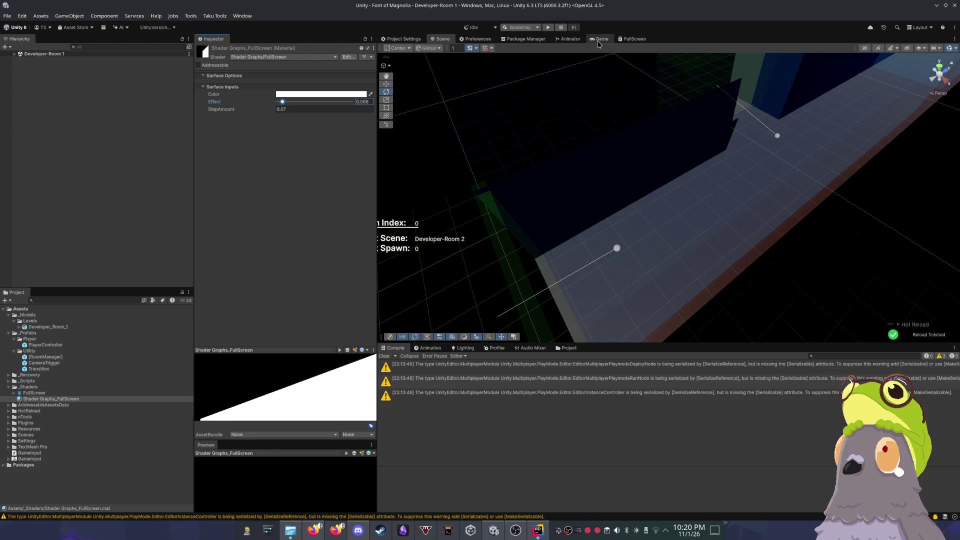
pyautogui.click(631, 42)
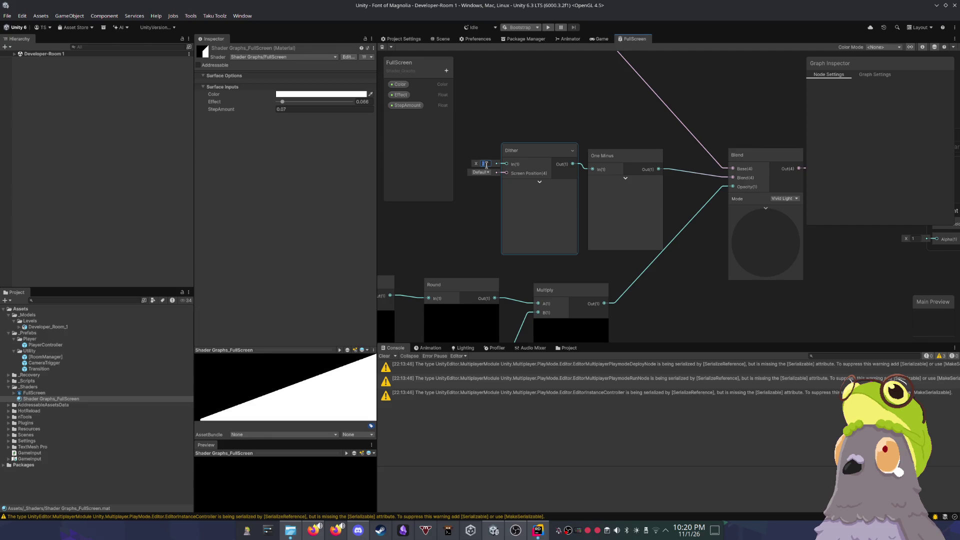
# Step: Nudge the material's Effect down to 0.061 in the Scene view
pyautogui.click(437, 43)
pyautogui.click(630, 41)
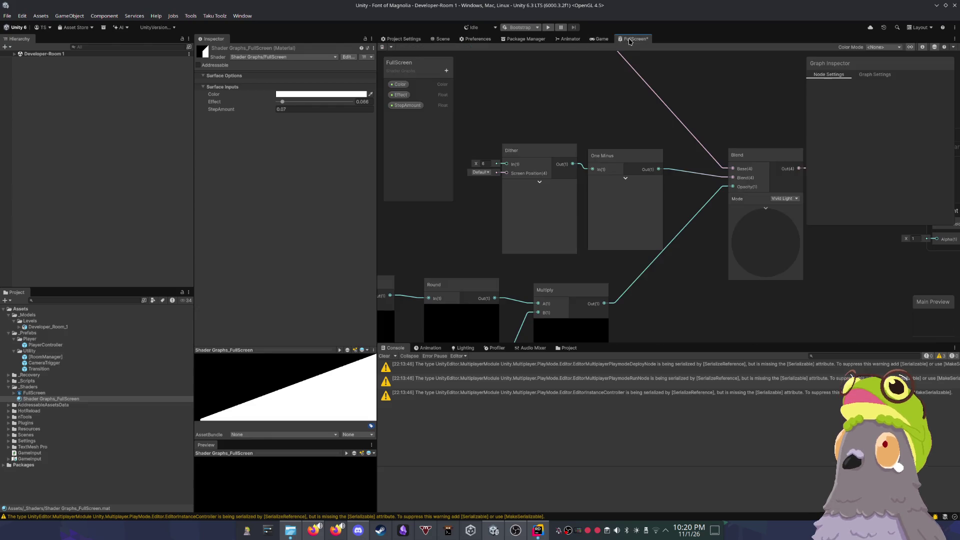
pyautogui.click(437, 43)
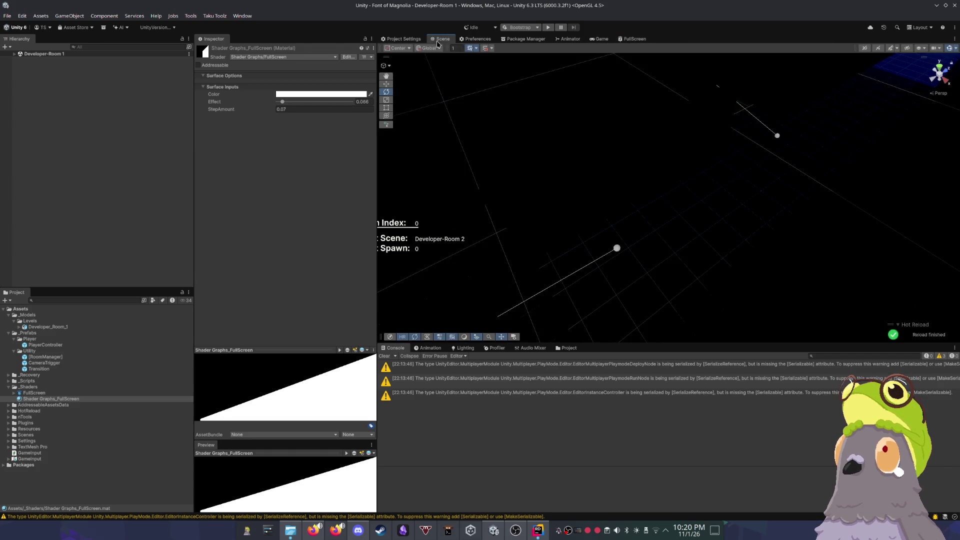
pyautogui.moveTo(283, 102); pyautogui.dragTo(281, 104)
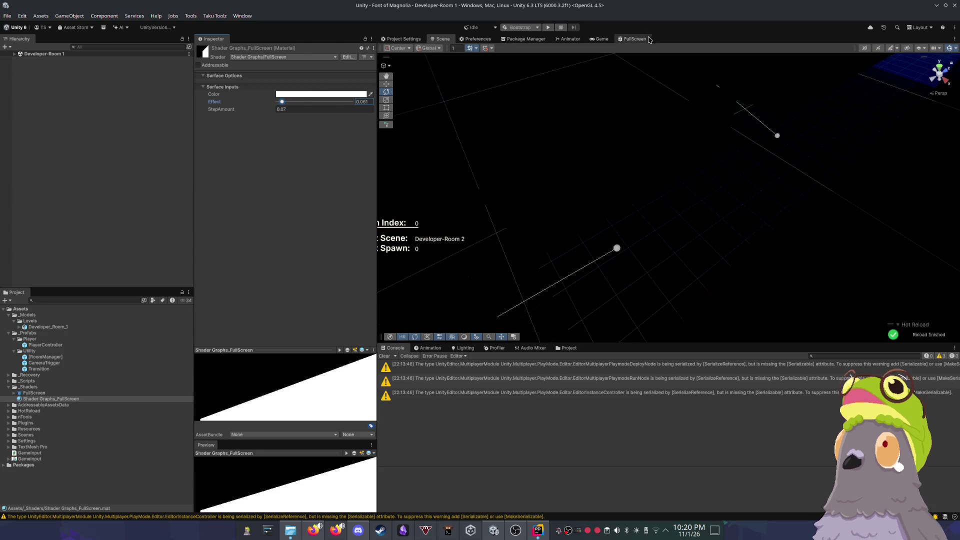
pyautogui.click(631, 39)
# Step: Set Dither X to 0.5, test a stronger Effect in the Scene, then reset Effect to 0
pyautogui.click(485, 164)
pyautogui.write('0.5')
pyautogui.press('Return')
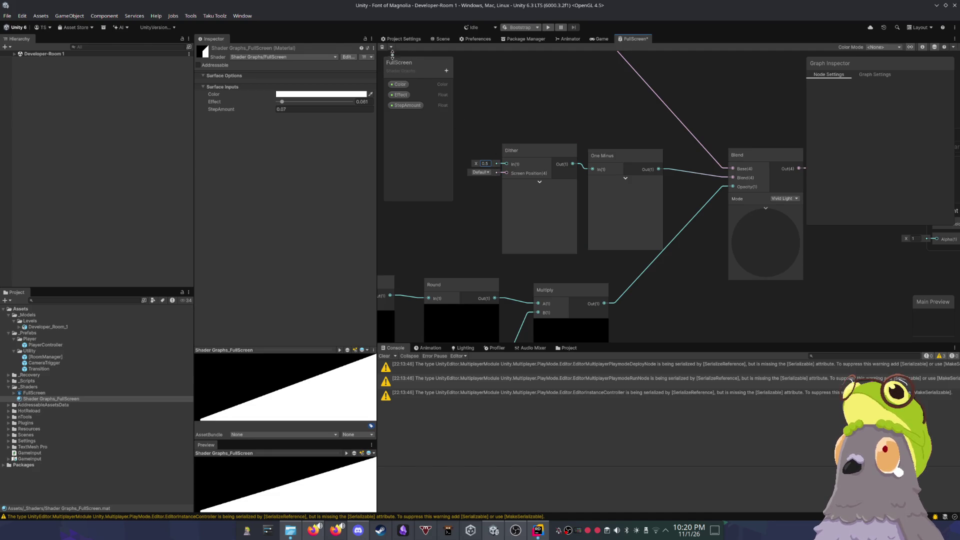
pyautogui.moveTo(521, 108); pyautogui.dragTo(556, 112)
pyautogui.click(438, 39)
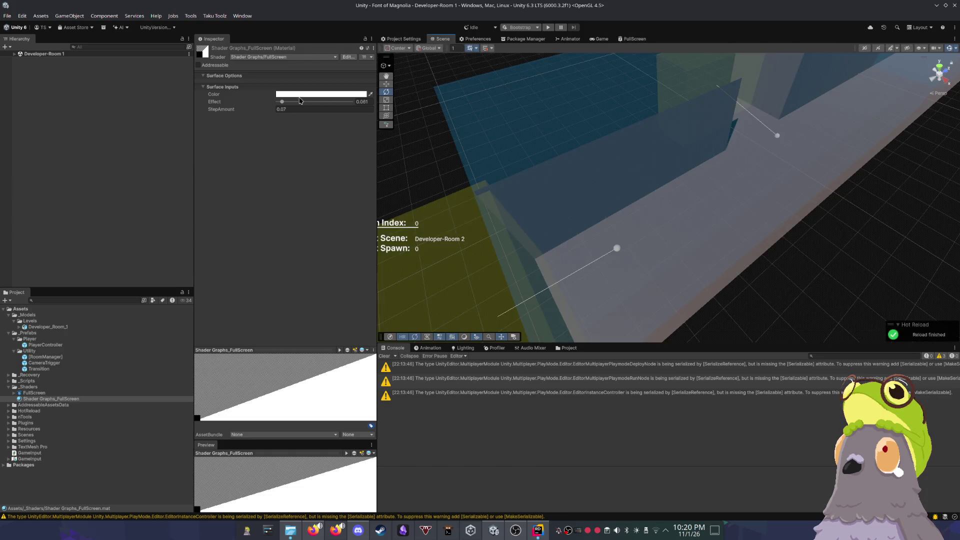
pyautogui.moveTo(281, 105)
pyautogui.mouseDown()
pyautogui.moveTo(266, 102)
pyautogui.moveTo(357, 102)
pyautogui.mouseUp()
pyautogui.write('0')
pyautogui.press('Return')
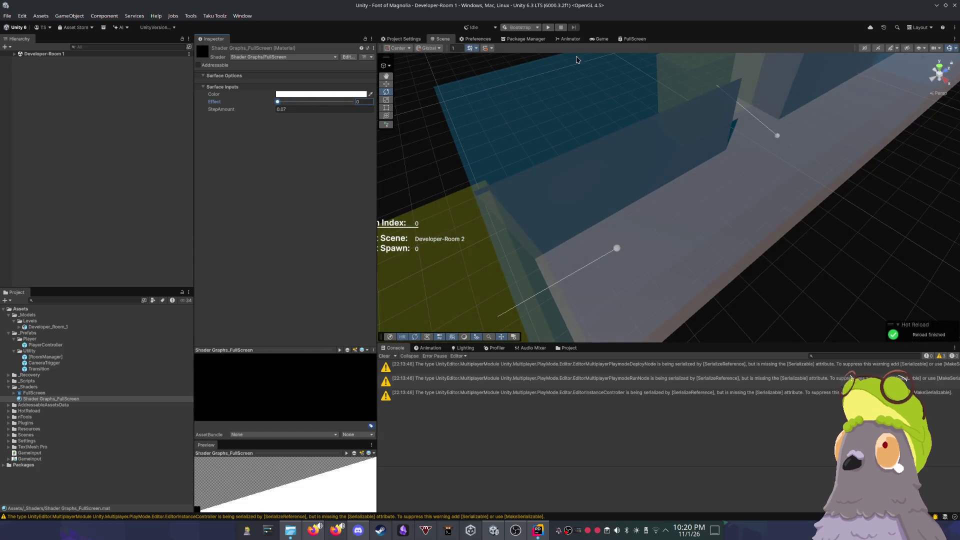
# Step: Change Dither X to 1.5, raise Effect to about 0.34, and start Play mode
pyautogui.click(599, 39)
pyautogui.click(633, 39)
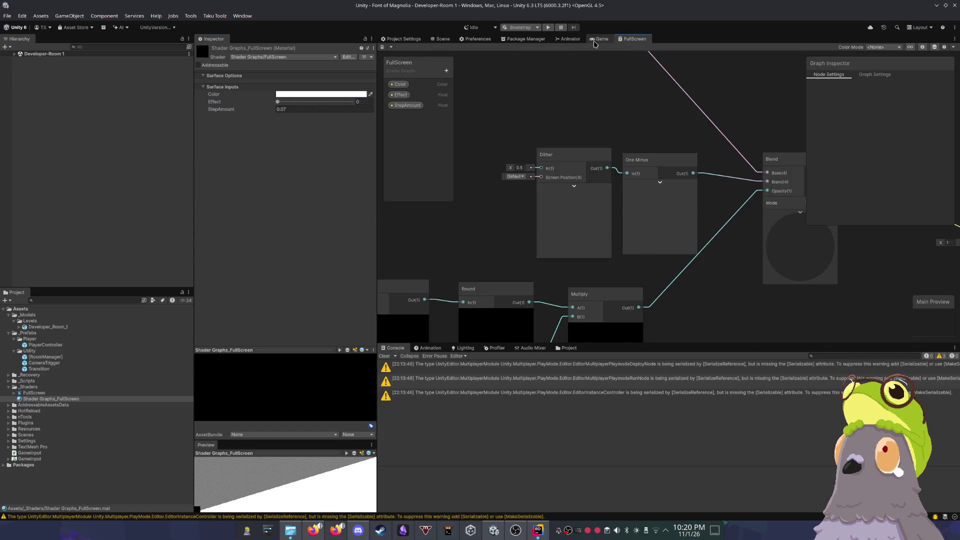
pyautogui.write('1.5')
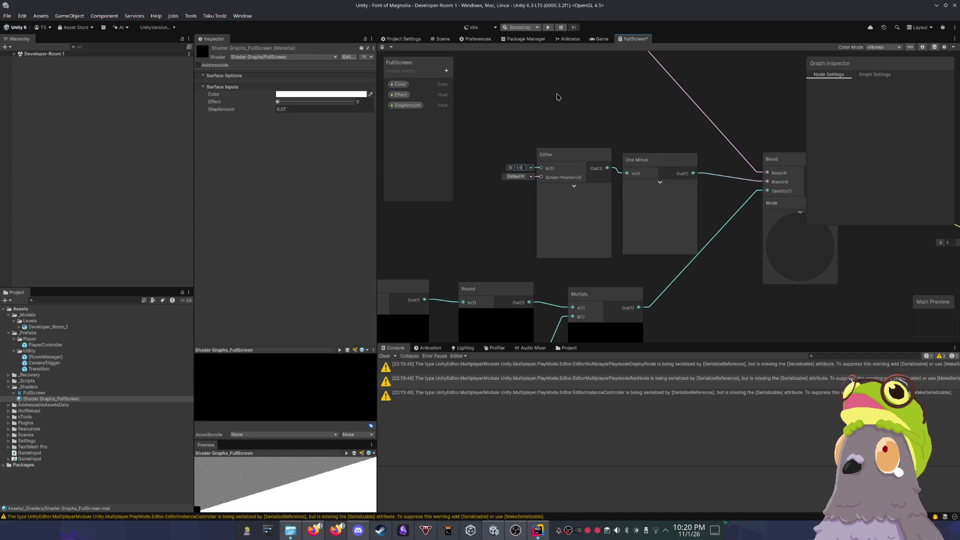
pyautogui.click(440, 40)
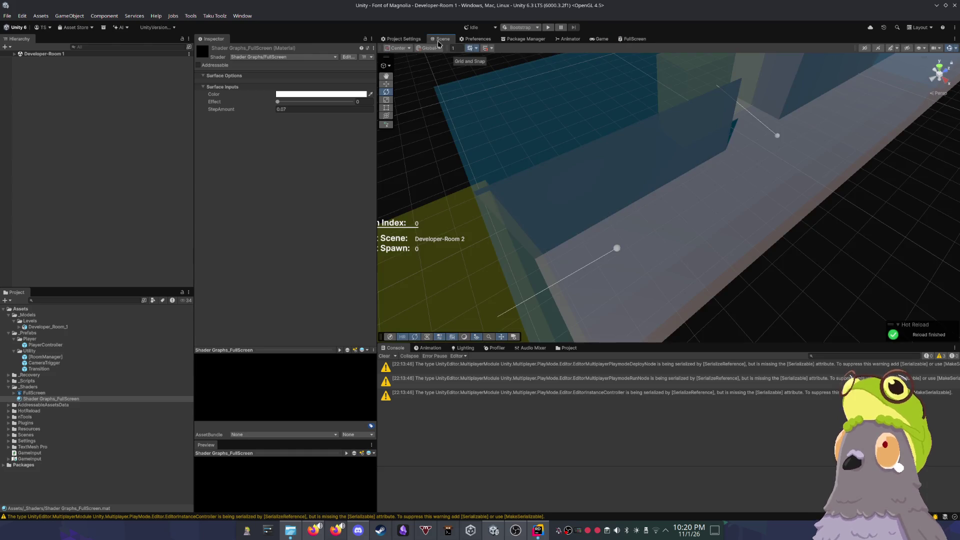
pyautogui.moveTo(294, 102)
pyautogui.mouseDown()
pyautogui.moveTo(311, 102)
pyautogui.moveTo(304, 111)
pyautogui.mouseUp()
pyautogui.click(599, 39)
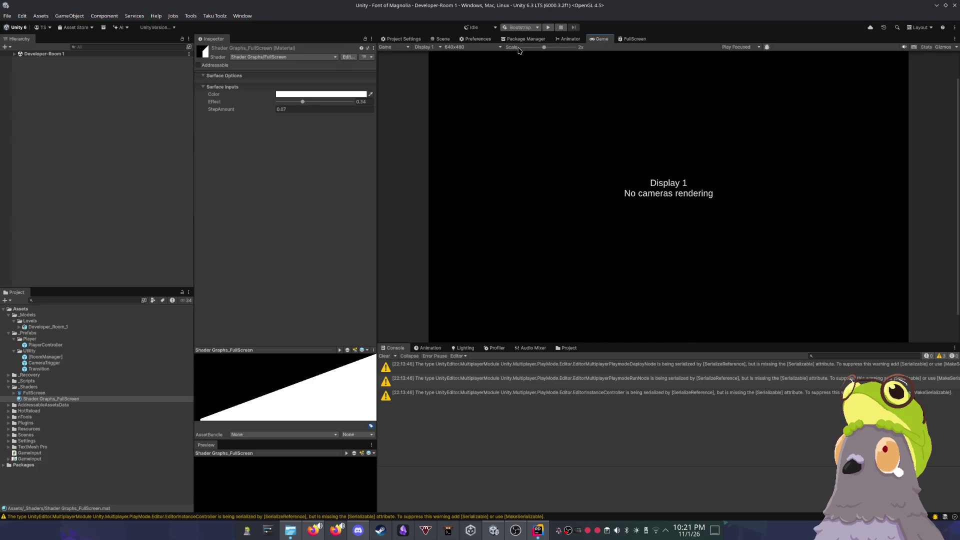
pyautogui.click(548, 28)
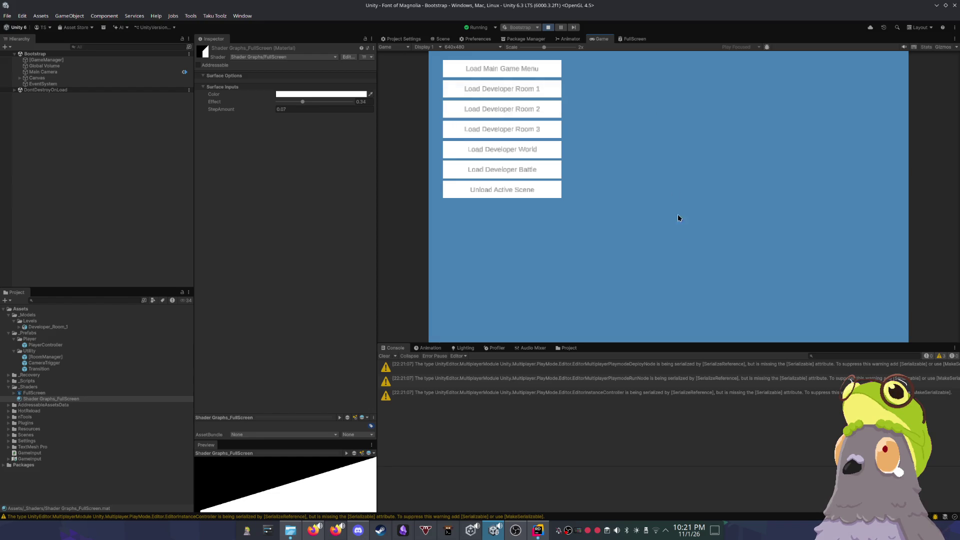
# Step: Load Developer Room 1, walk the capsule with D, W and S into Developer-Room 2, then exit Play mode
pyautogui.moveTo(675, 344); pyautogui.dragTo(675, 398)
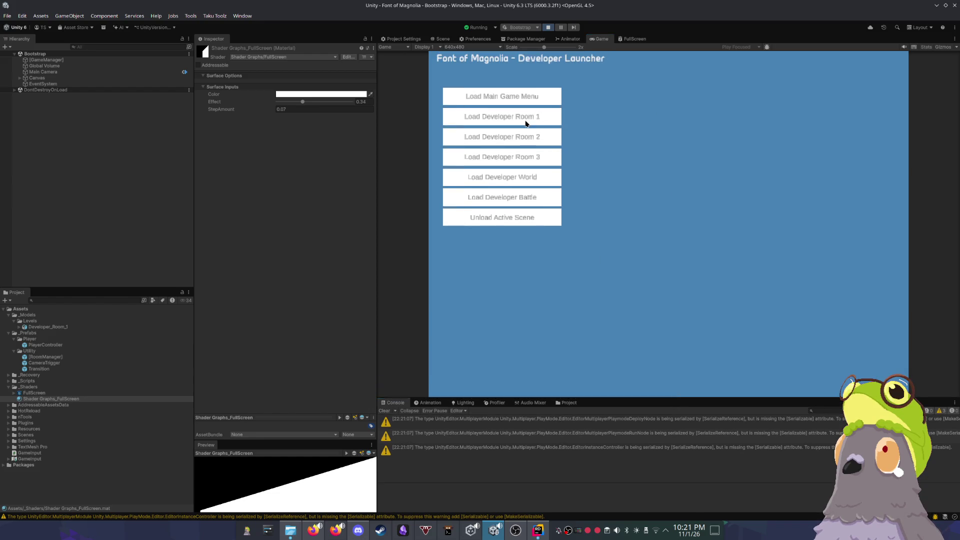
pyautogui.click(526, 120)
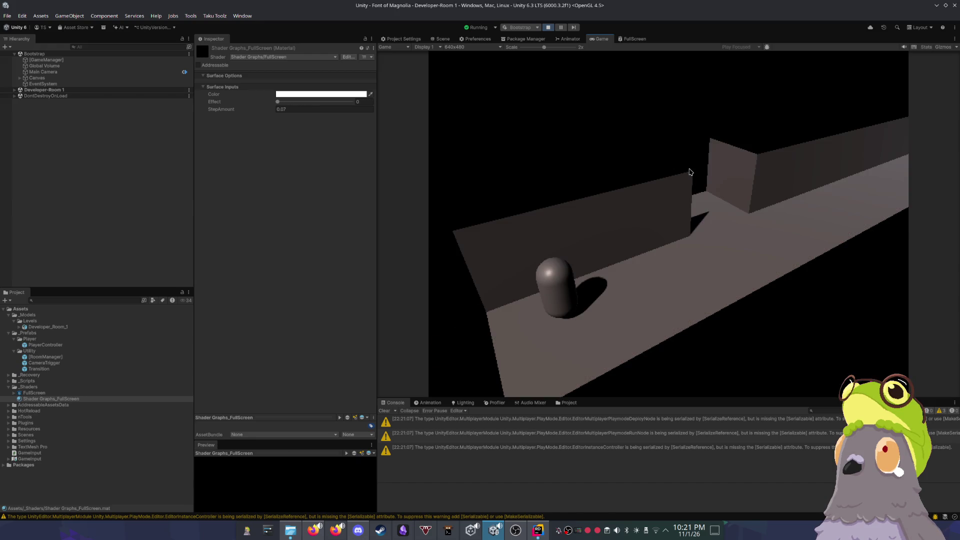
pyautogui.press('d')
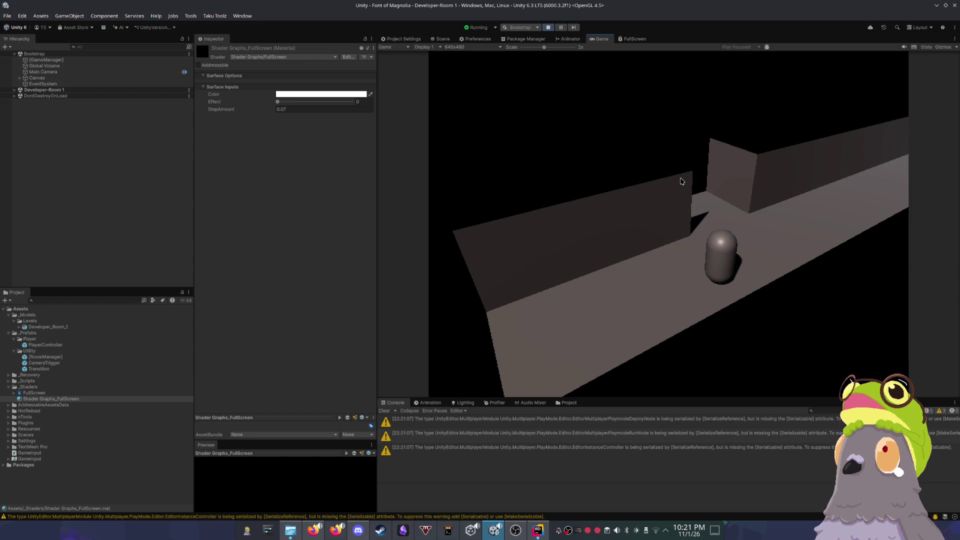
pyautogui.press('d')
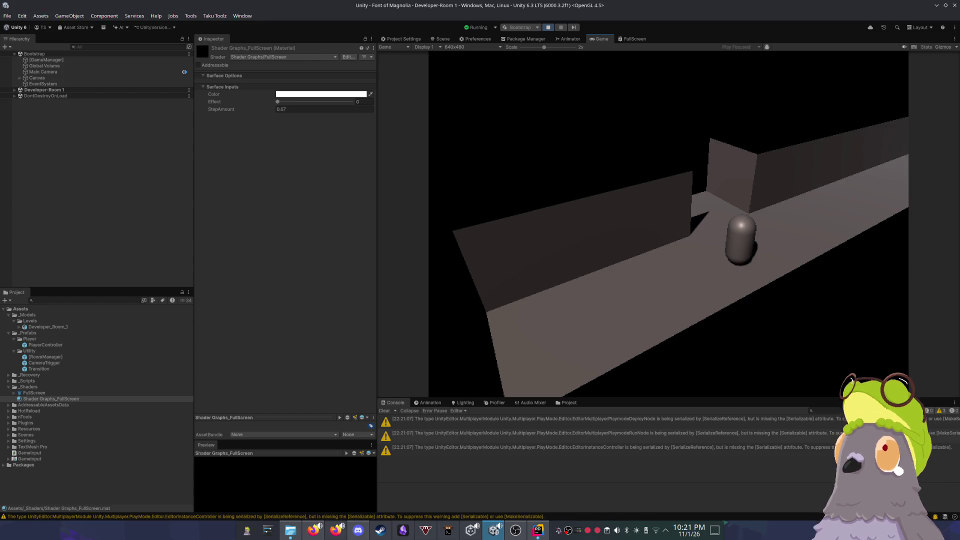
pyautogui.press('w')
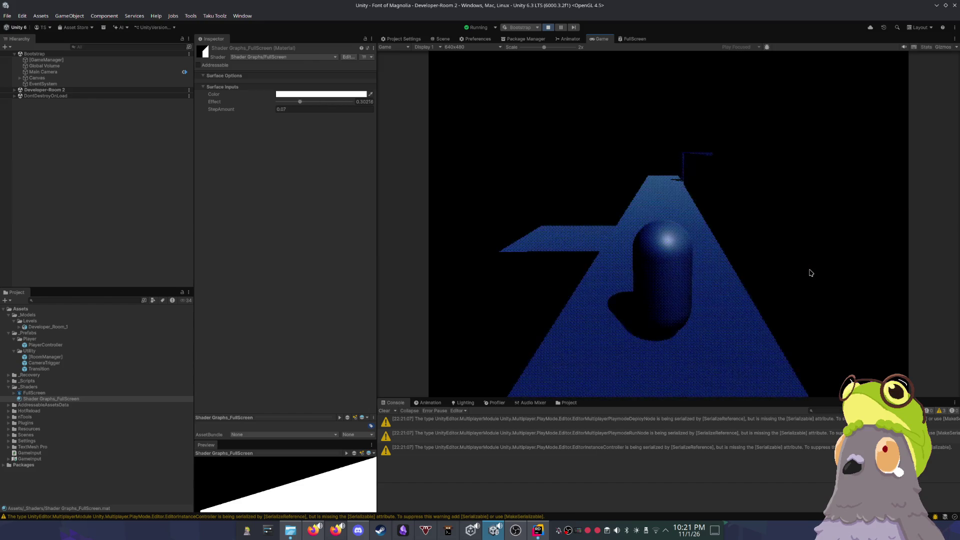
pyautogui.press('s')
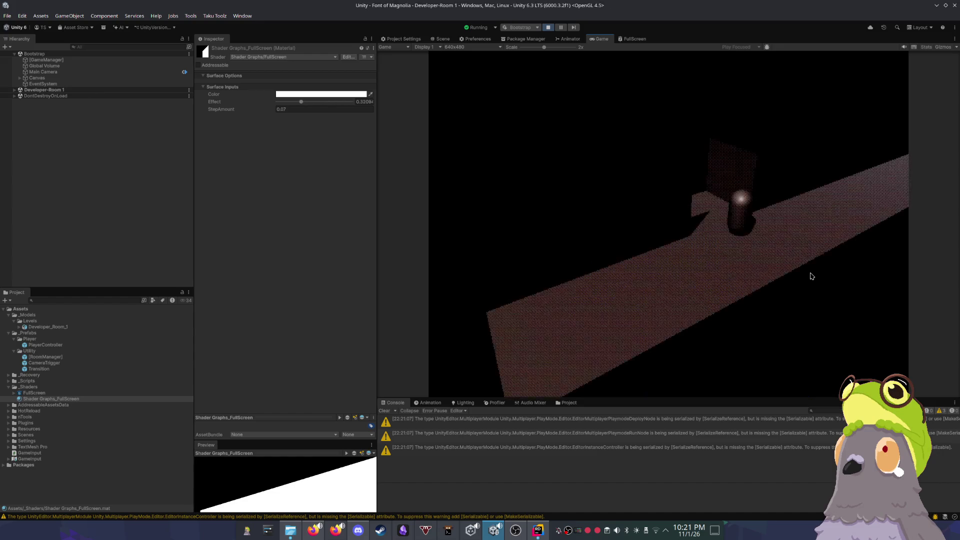
pyautogui.press('w')
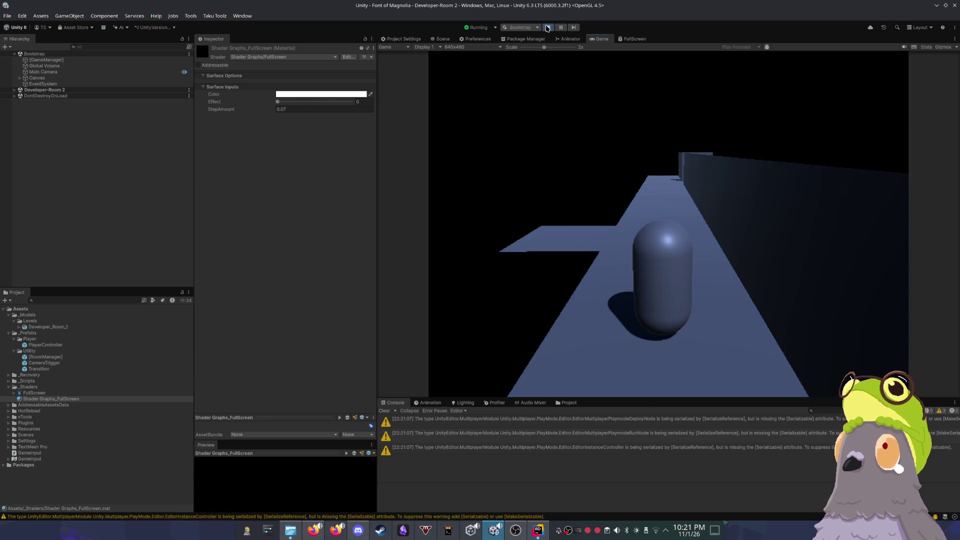
pyautogui.hotkey('ctrl', 'p')
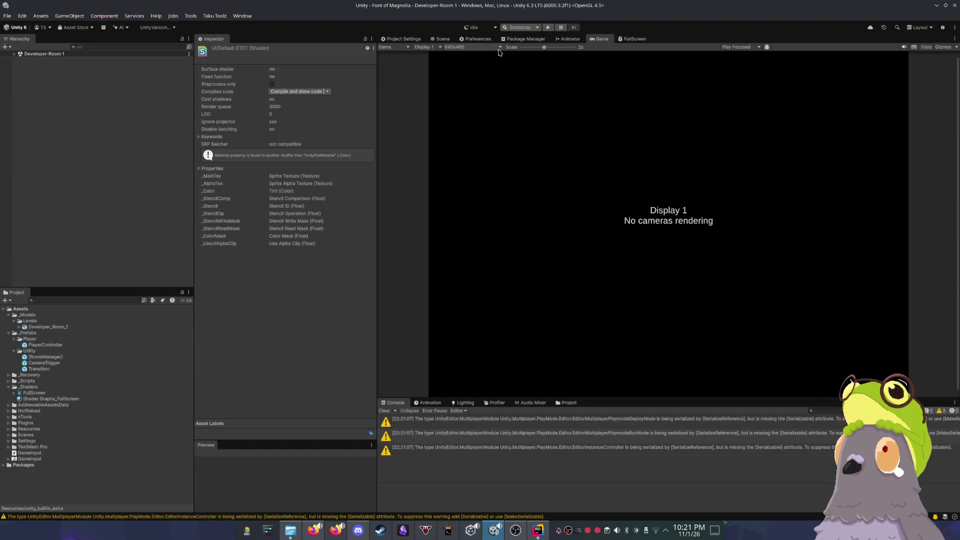
# Step: Place the Effect property on the FullScreen graph and connect it to the Dither node's input instead of 1.5
pyautogui.click(442, 39)
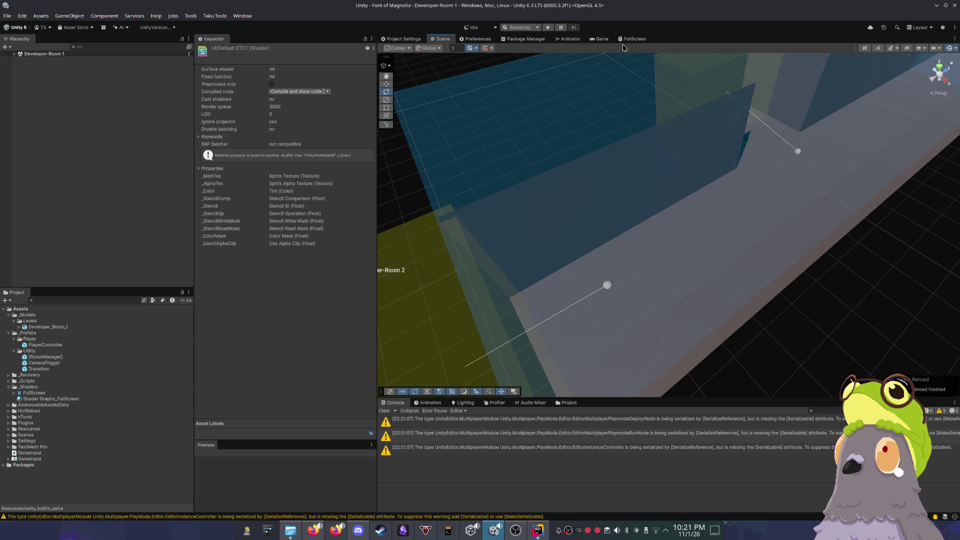
pyautogui.click(602, 39)
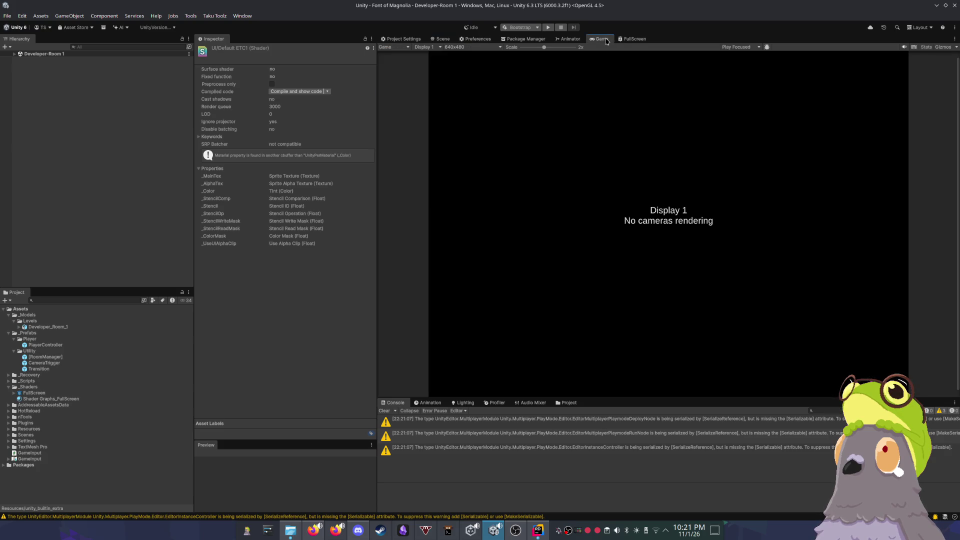
pyautogui.click(632, 39)
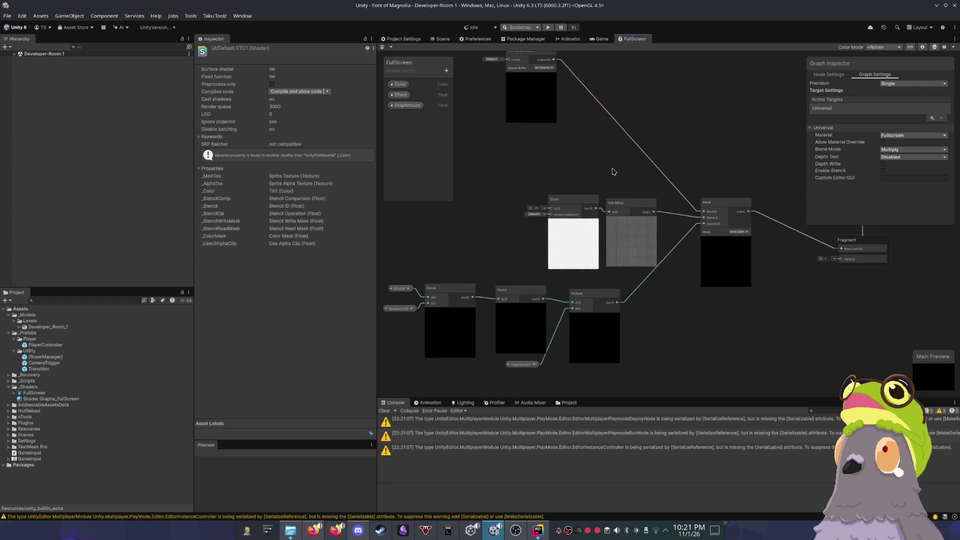
pyautogui.scroll(3, 561, 185)
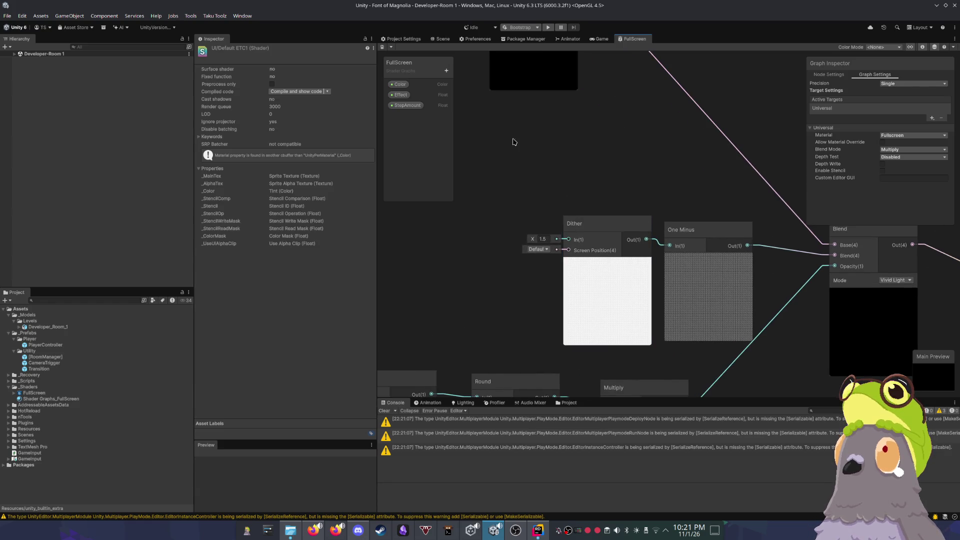
pyautogui.moveTo(400, 95); pyautogui.dragTo(496, 179)
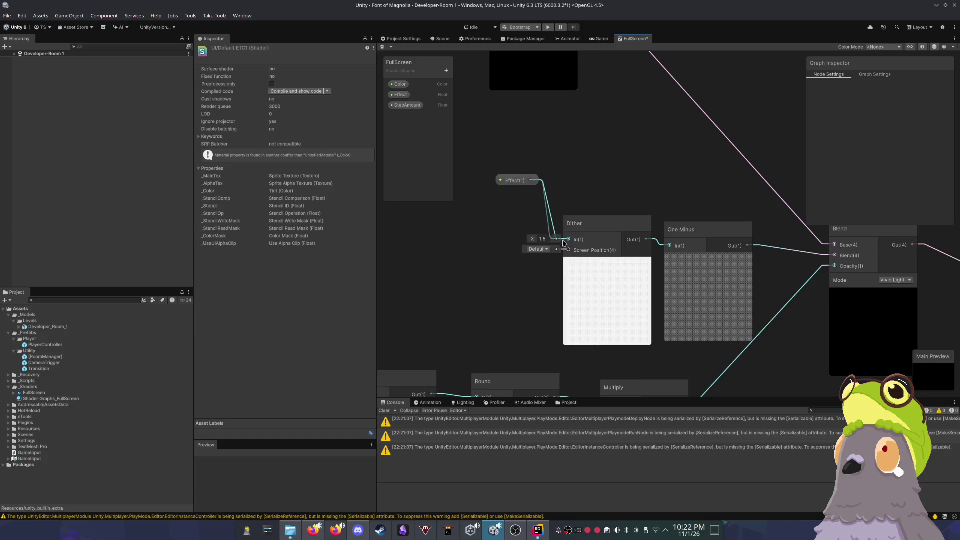
pyautogui.moveTo(562, 243); pyautogui.dragTo(568, 240)
pyautogui.moveTo(515, 181); pyautogui.dragTo(506, 222)
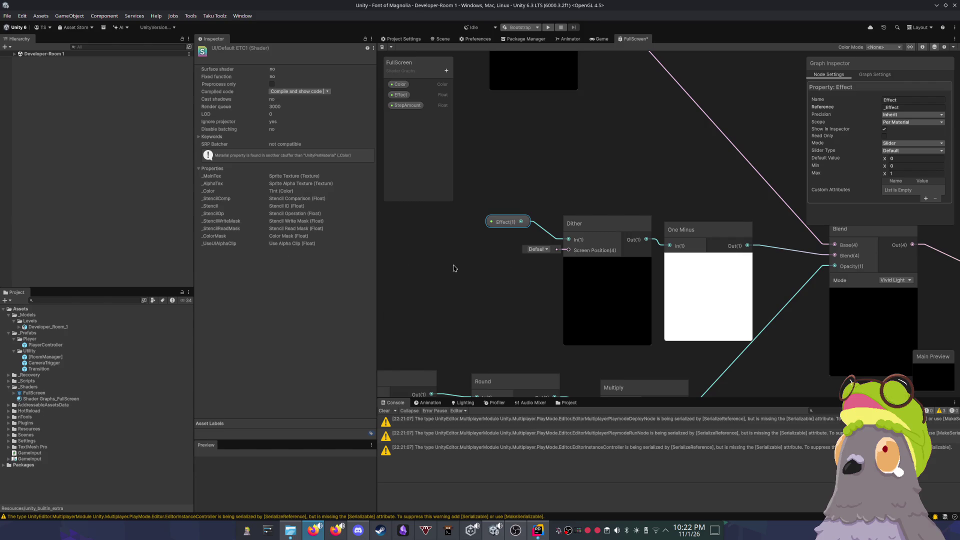
pyautogui.moveTo(571, 142); pyautogui.dragTo(597, 159)
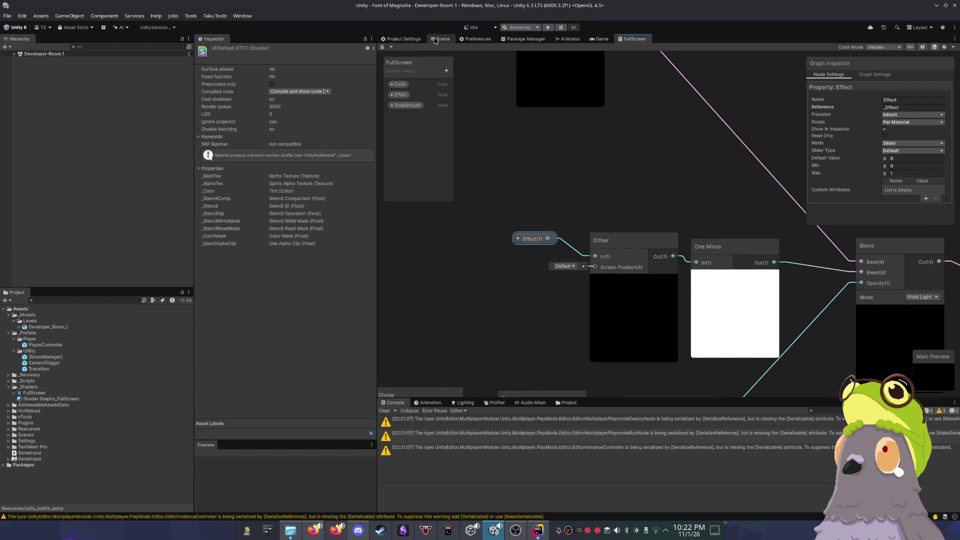
pyautogui.click(440, 39)
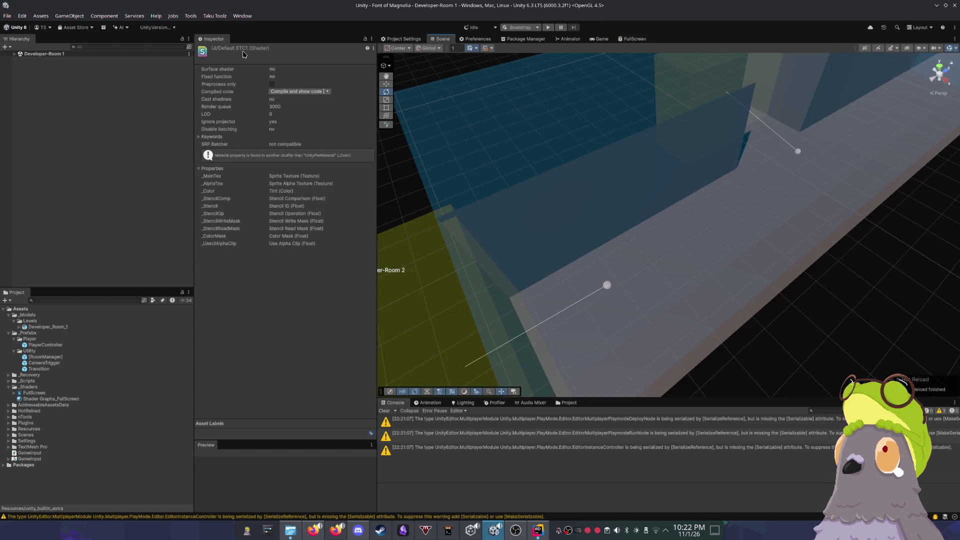
# Step: Select the Shader Graphs_FullScreen material and raise its Effect to 1 to preview the fade
pyautogui.click(399, 39)
pyautogui.click(440, 39)
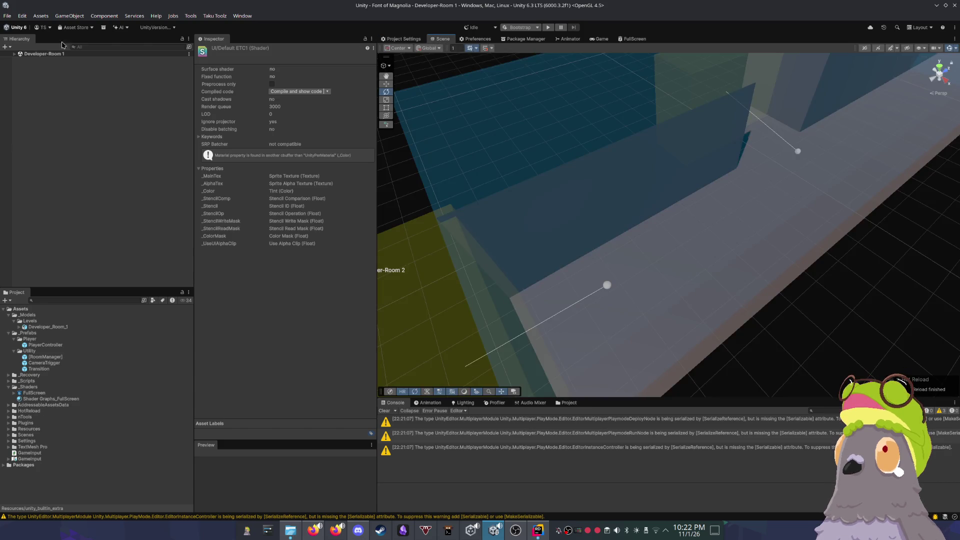
pyautogui.click(51, 399)
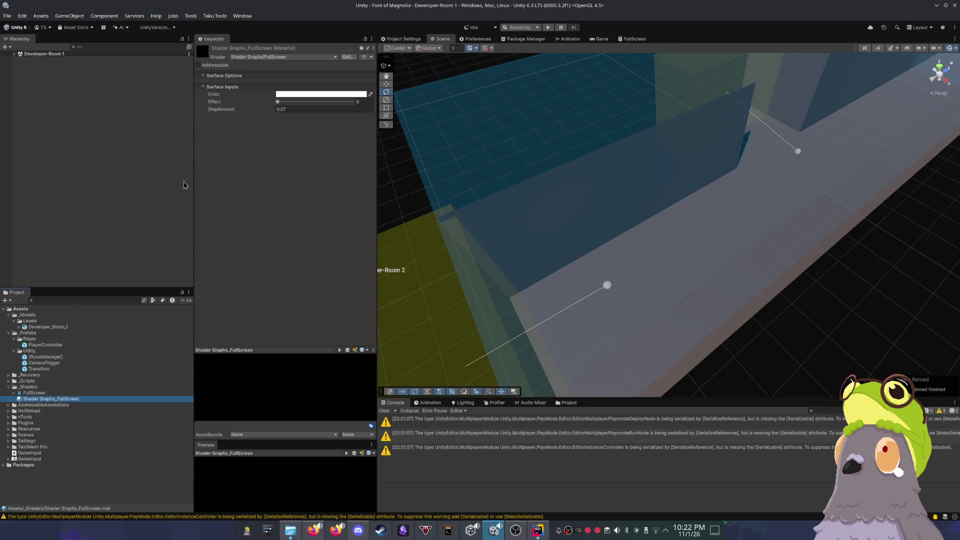
pyautogui.moveTo(274, 101)
pyautogui.mouseDown()
pyautogui.moveTo(357, 106)
pyautogui.moveTo(354, 96)
pyautogui.mouseUp()
# Step: Return to the FullScreen shader graph and pan to the Round and Multiply nodes
pyautogui.click(599, 39)
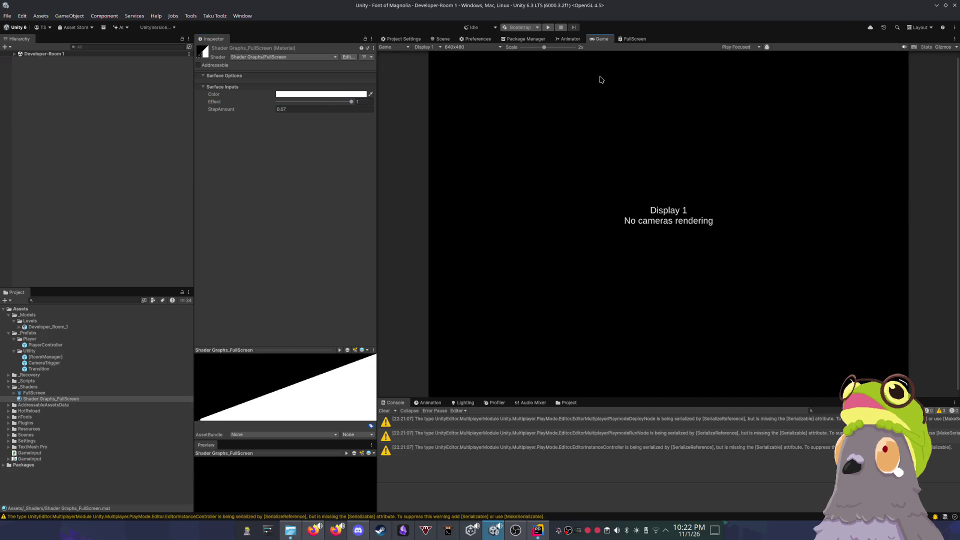
pyautogui.click(563, 39)
pyautogui.click(434, 40)
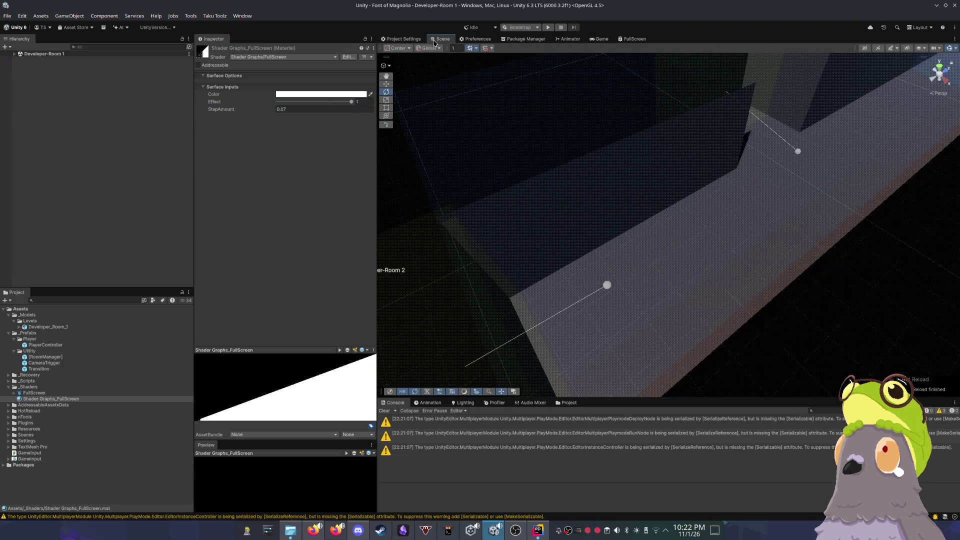
pyautogui.click(406, 40)
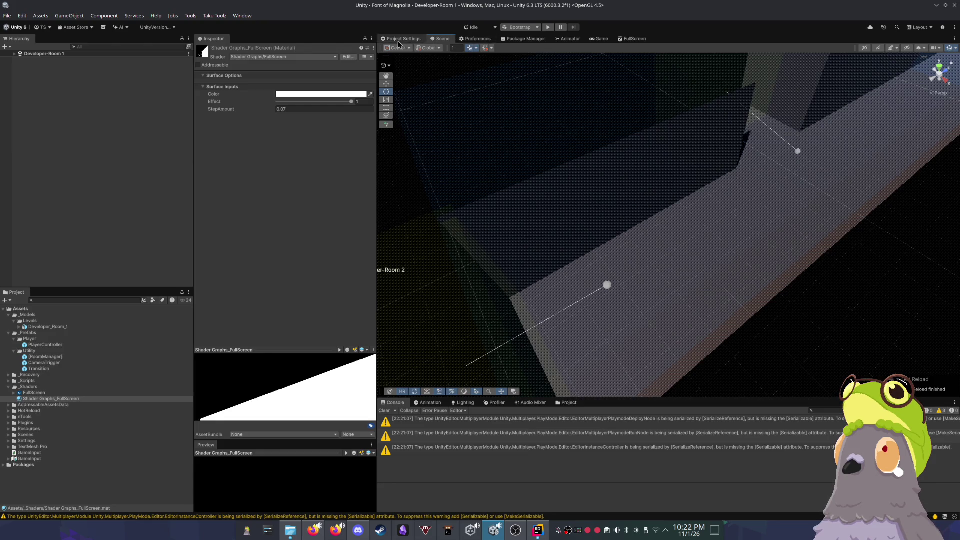
pyautogui.click(600, 39)
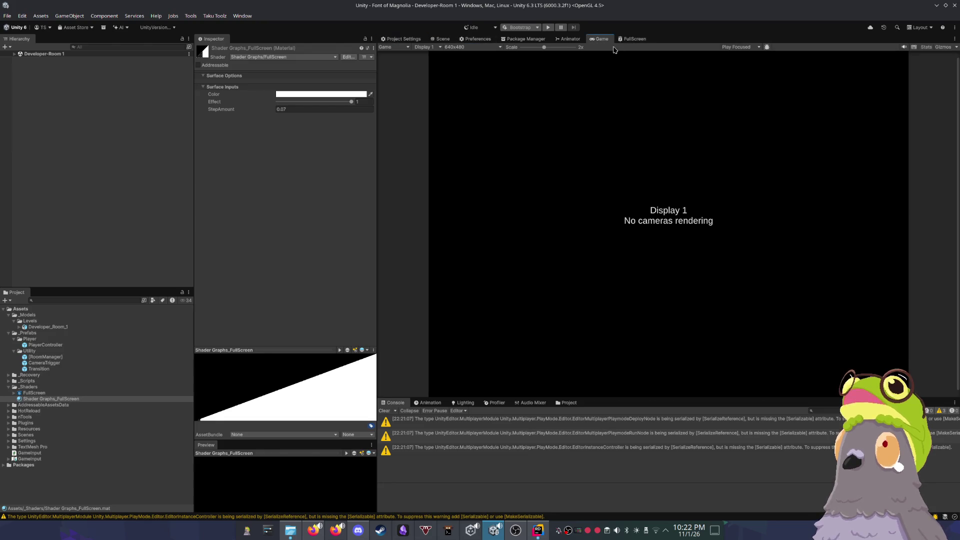
pyautogui.click(633, 40)
pyautogui.moveTo(651, 192)
pyautogui.mouseDown()
pyautogui.moveTo(589, 154)
pyautogui.moveTo(580, 165)
pyautogui.moveTo(625, 175)
pyautogui.moveTo(658, 169)
pyautogui.mouseUp()
# Step: Add a Lerp node driven by Effect on its T input and feed its output into Dither
pyautogui.press('space')
pyautogui.write('lerp')
pyautogui.press('Return')
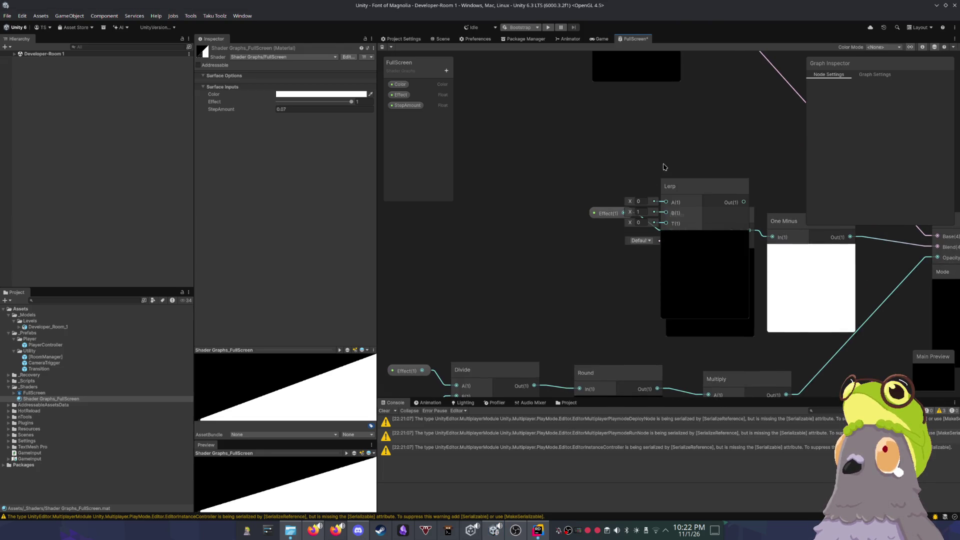
pyautogui.moveTo(669, 186); pyautogui.dragTo(636, 105)
pyautogui.moveTo(620, 215)
pyautogui.mouseDown()
pyautogui.moveTo(521, 223)
pyautogui.moveTo(631, 143)
pyautogui.mouseUp()
pyautogui.click(532, 214)
pyautogui.press('Delete')
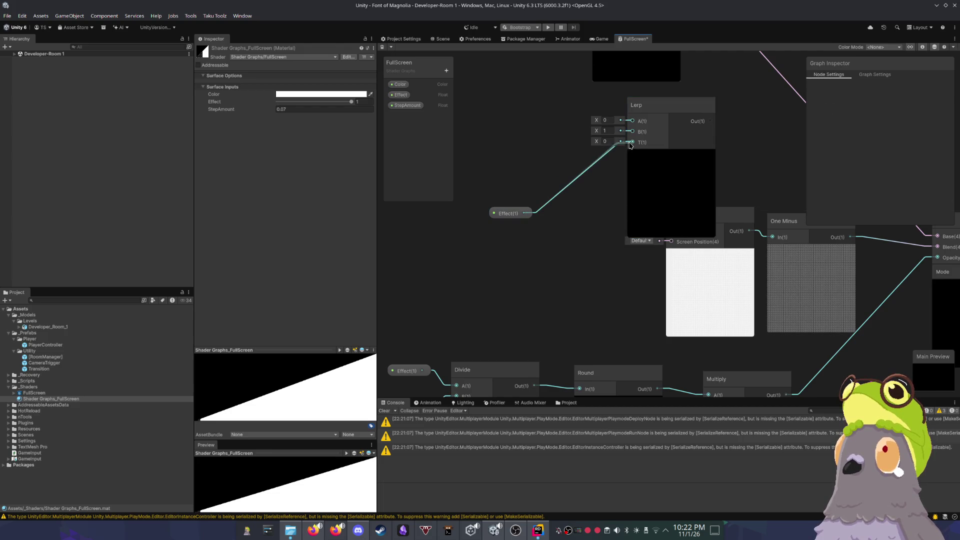
pyautogui.moveTo(520, 208); pyautogui.dragTo(472, 200)
pyautogui.moveTo(713, 130)
pyautogui.mouseDown()
pyautogui.moveTo(683, 131)
pyautogui.moveTo(613, 192)
pyautogui.mouseUp()
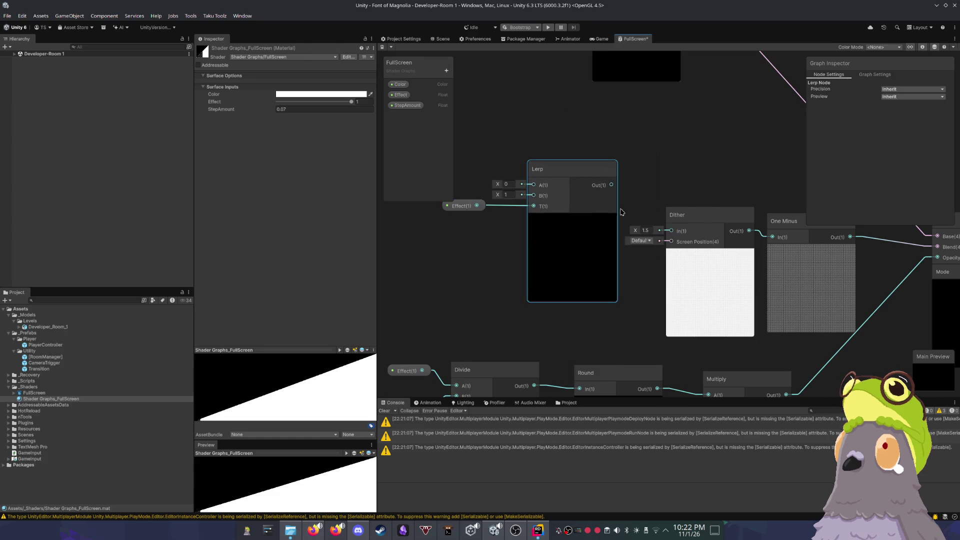
pyautogui.moveTo(668, 231); pyautogui.dragTo(669, 231)
# Step: Set Lerp A to 1 and B to 2, save, and lower Effect to about 0.132
pyautogui.click(507, 184)
pyautogui.write('1')
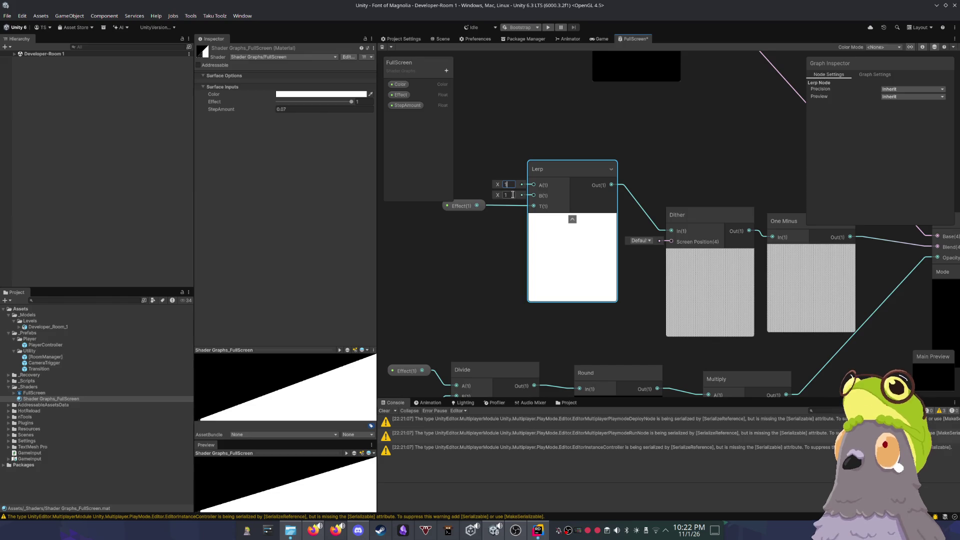
pyautogui.click(508, 195)
pyautogui.press('BackSpace')
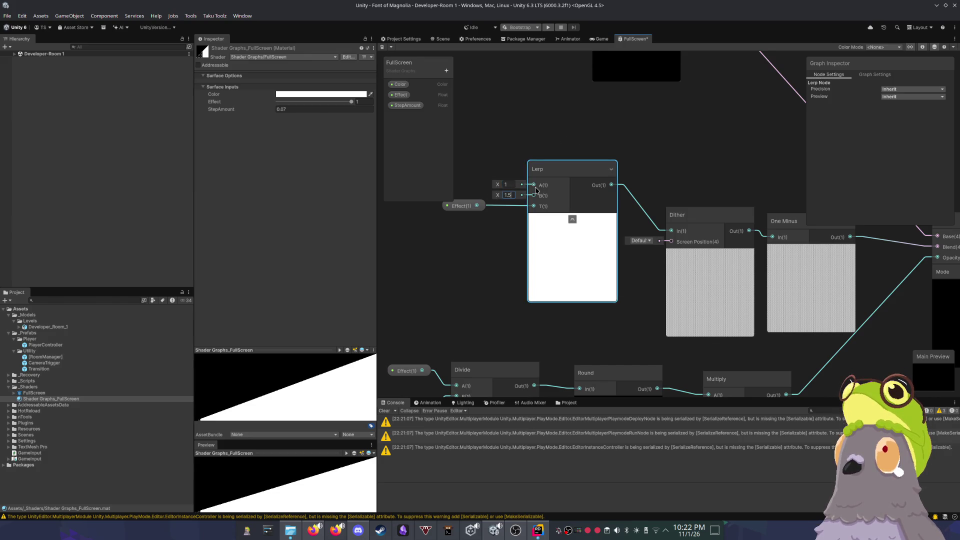
pyautogui.write('2')
pyautogui.hotkey('ctrl', 's')
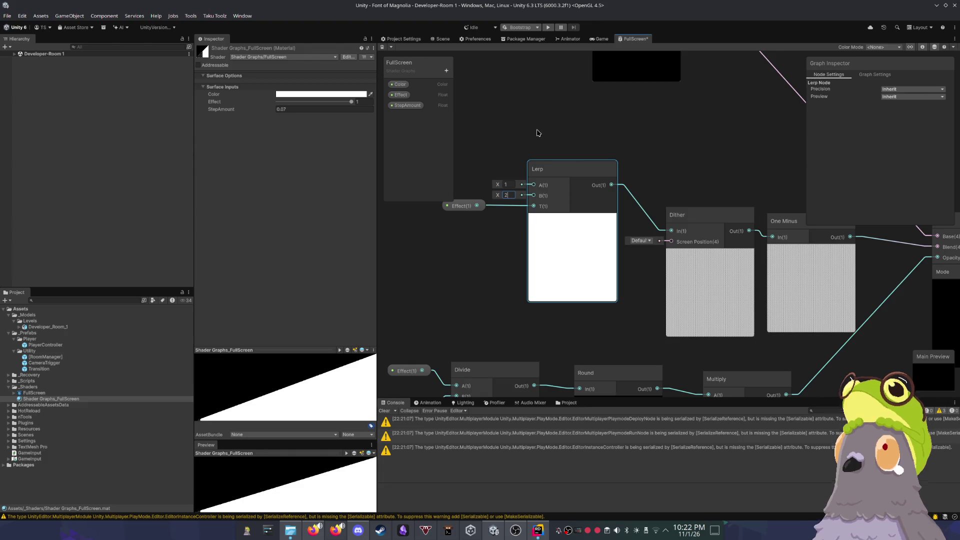
pyautogui.press('Return')
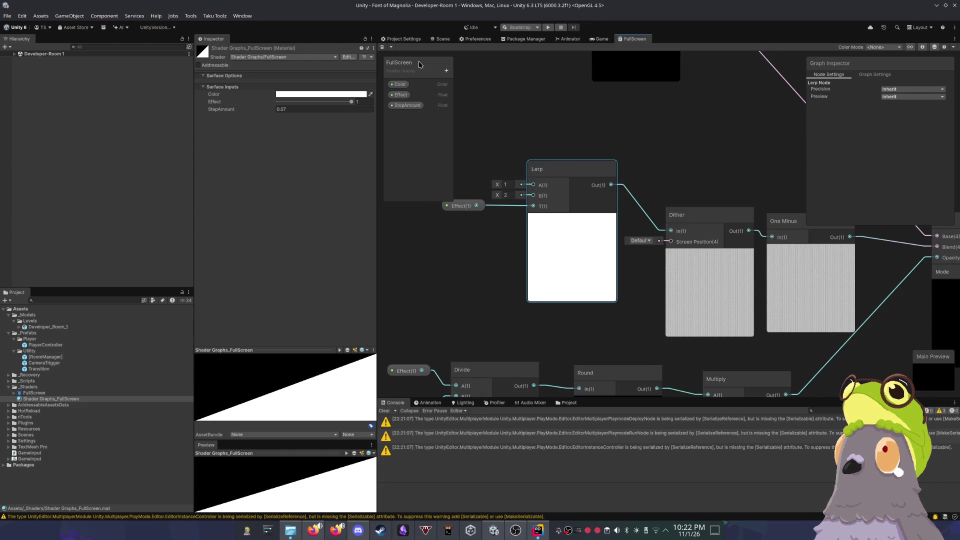
pyautogui.click(439, 39)
pyautogui.moveTo(322, 102); pyautogui.dragTo(261, 102)
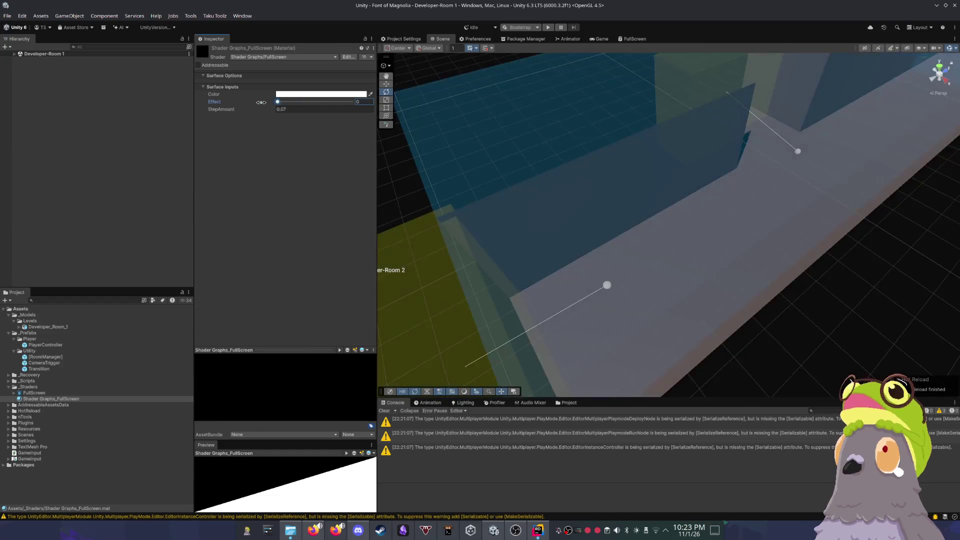
# Step: Enter Play mode to bring up the Font of Magnolia Developer Launcher
pyautogui.click(549, 28)
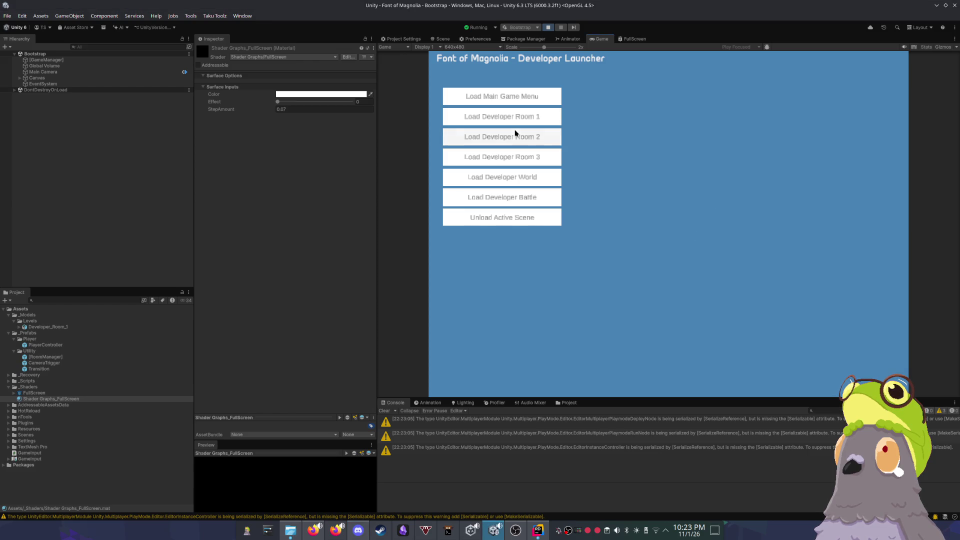
# Step: Load Developer Room 1, walk the capsule with D and S out the room exit, then stop Play mode
pyautogui.click(510, 117)
pyautogui.press('d')
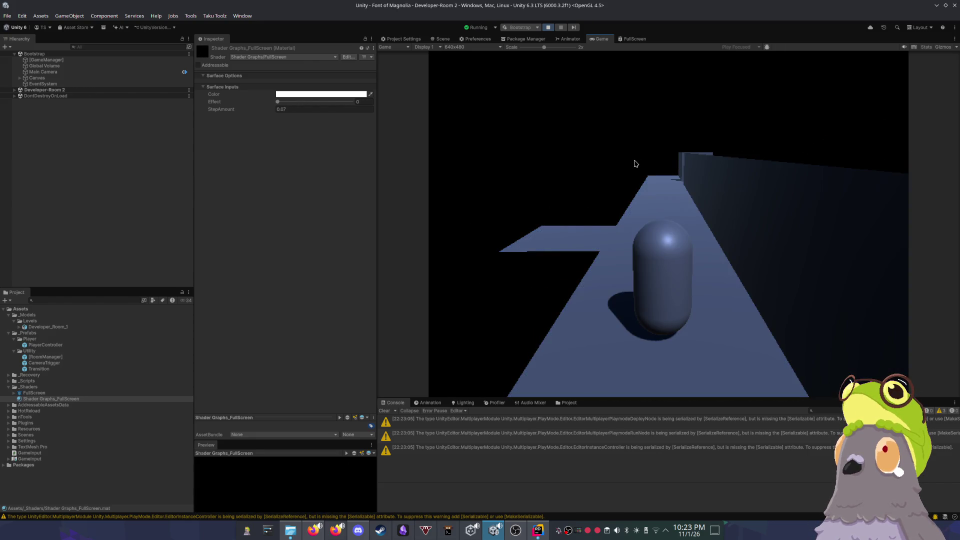
pyautogui.press('s')
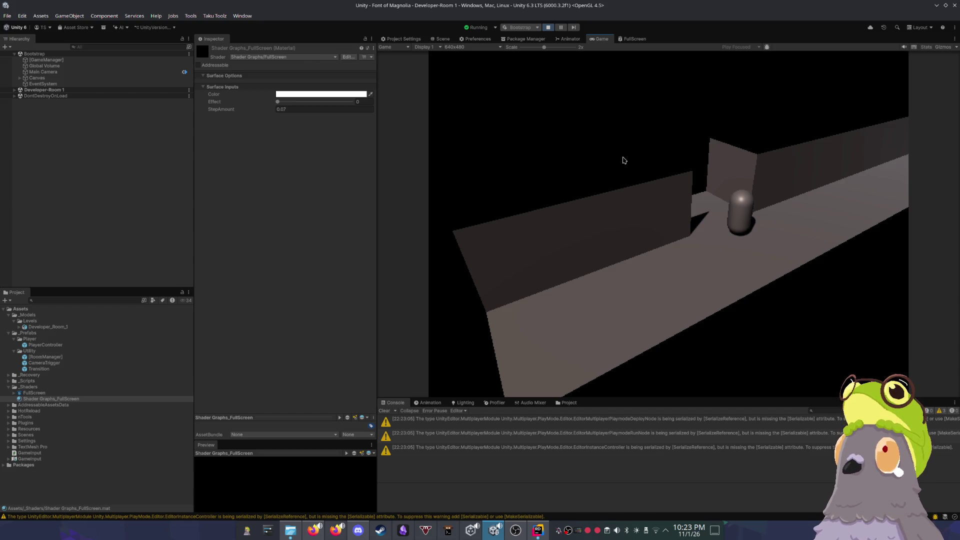
pyautogui.press('s')
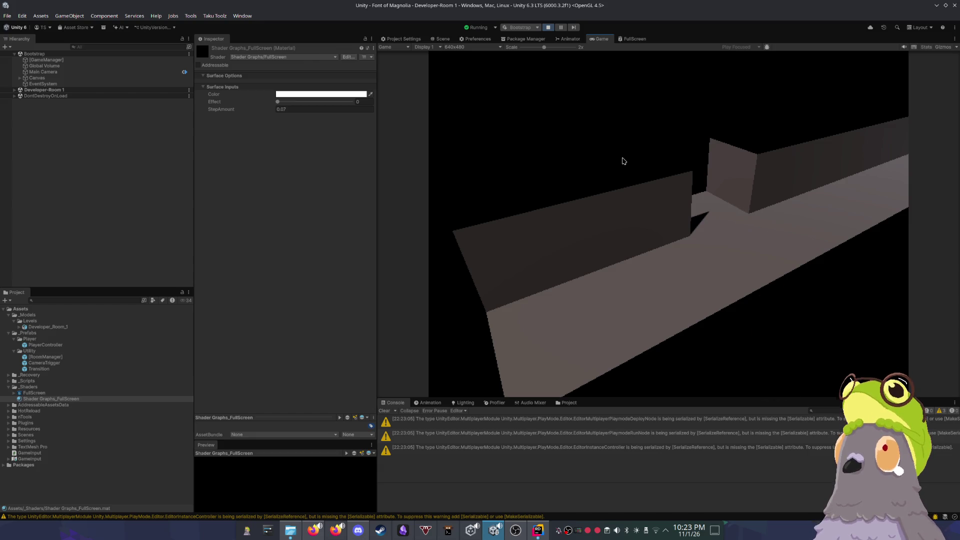
pyautogui.click(548, 27)
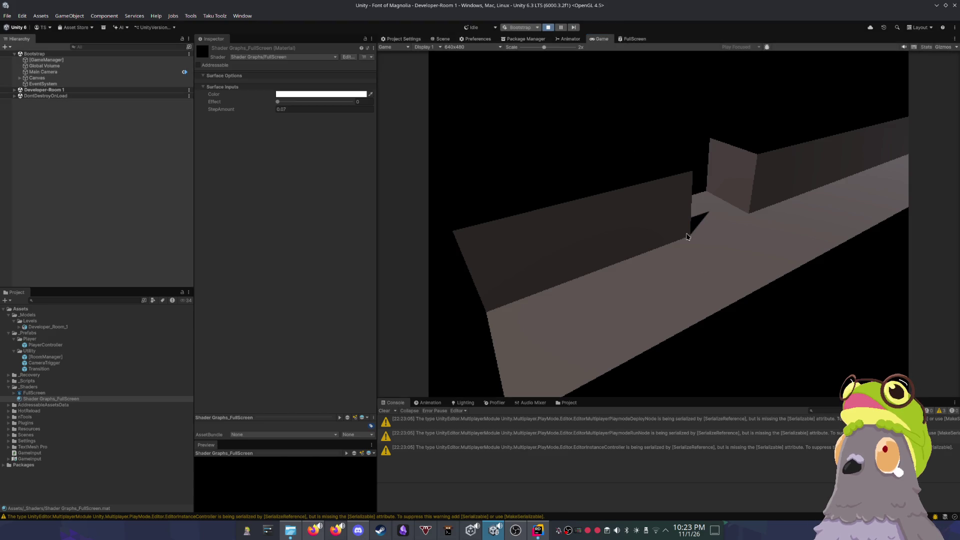
# Step: Zoom and pan around the Developer Room 1 corridor and select the CameraTrigger zone
pyautogui.scroll(-10, 657, 200)
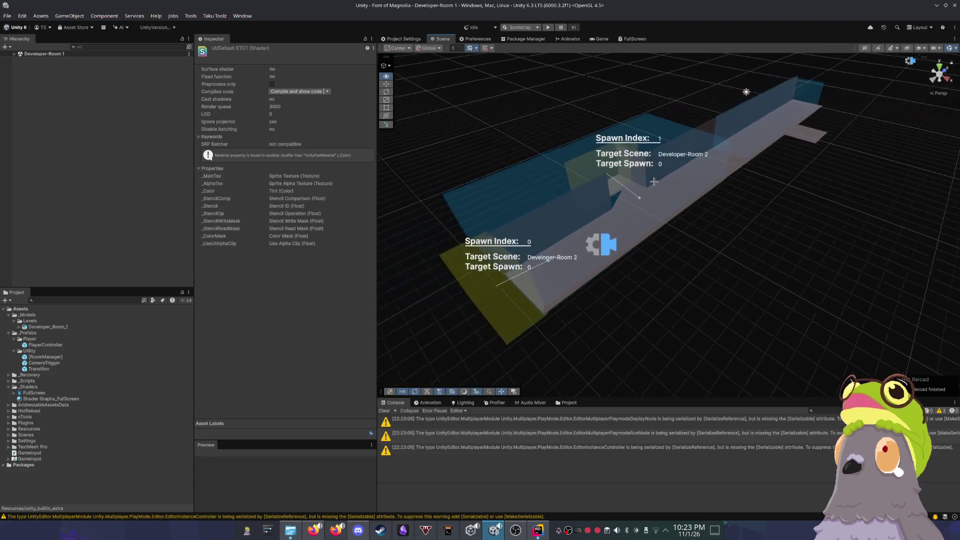
pyautogui.scroll(5, 645, 177)
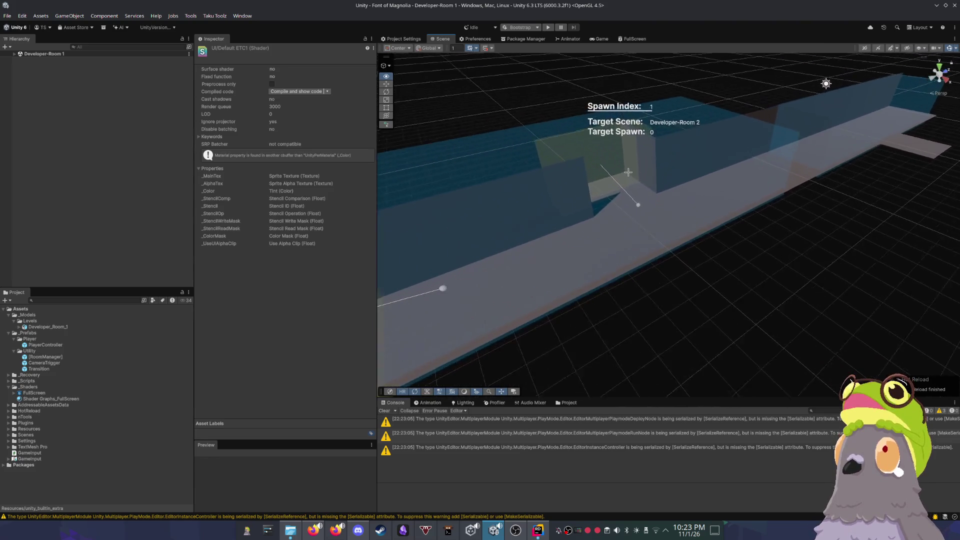
pyautogui.moveTo(628, 172); pyautogui.dragTo(628, 175)
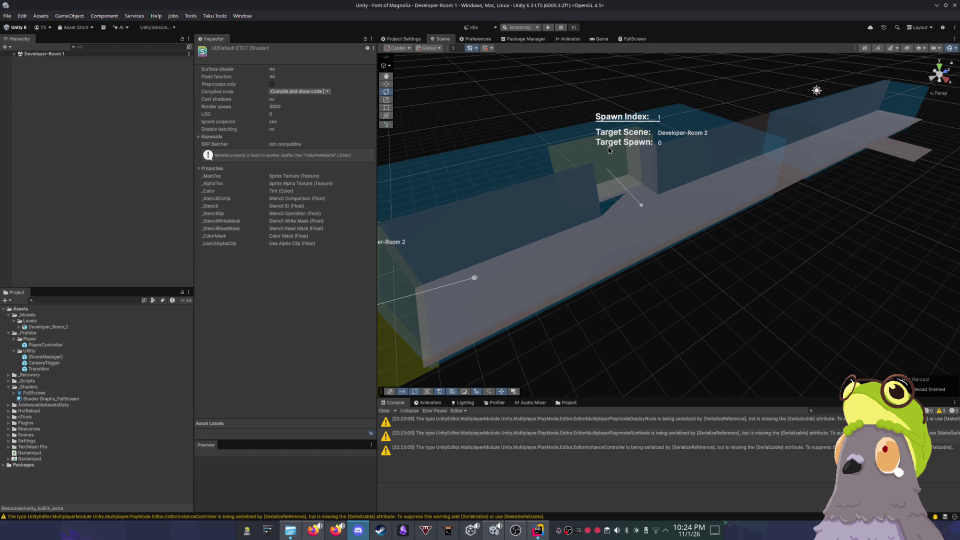
pyautogui.moveTo(650, 183); pyautogui.dragTo(625, 169)
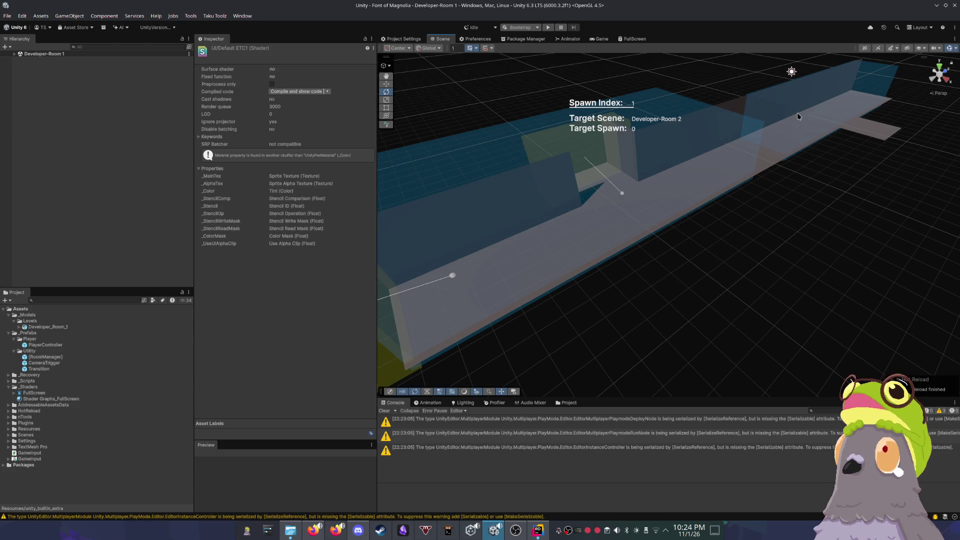
pyautogui.moveTo(557, 193); pyautogui.dragTo(557, 214)
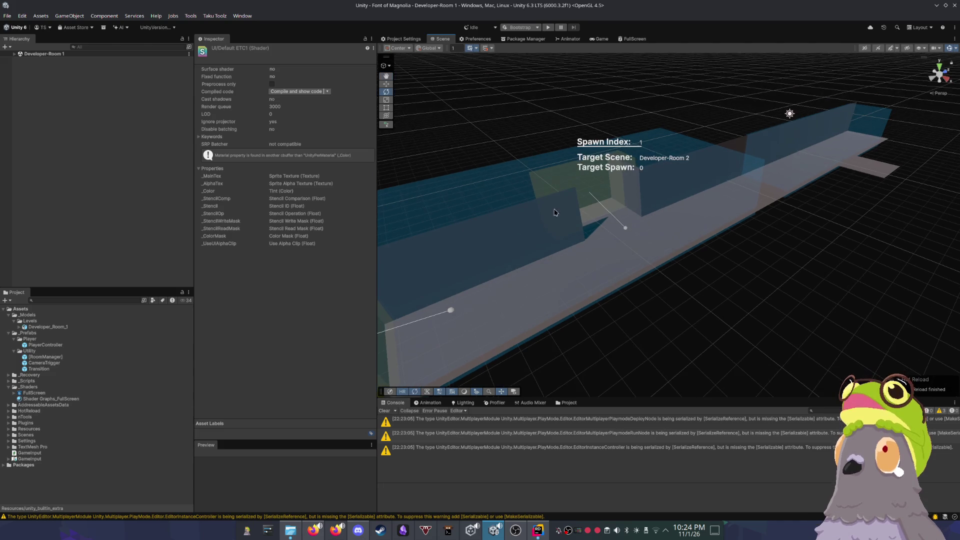
pyautogui.click(497, 249)
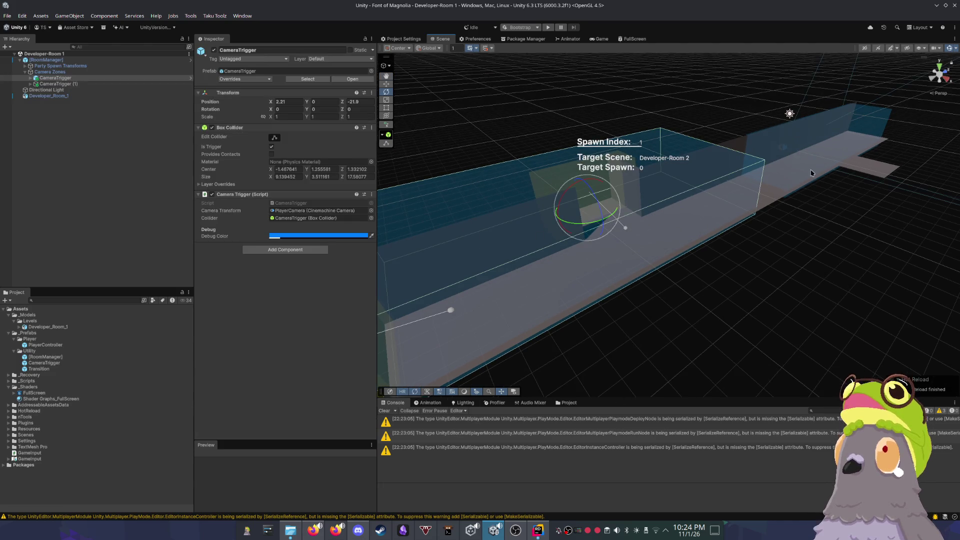
# Step: Select the Developer_Room_1 room mesh and tilt the view to inspect it
pyautogui.click(736, 155)
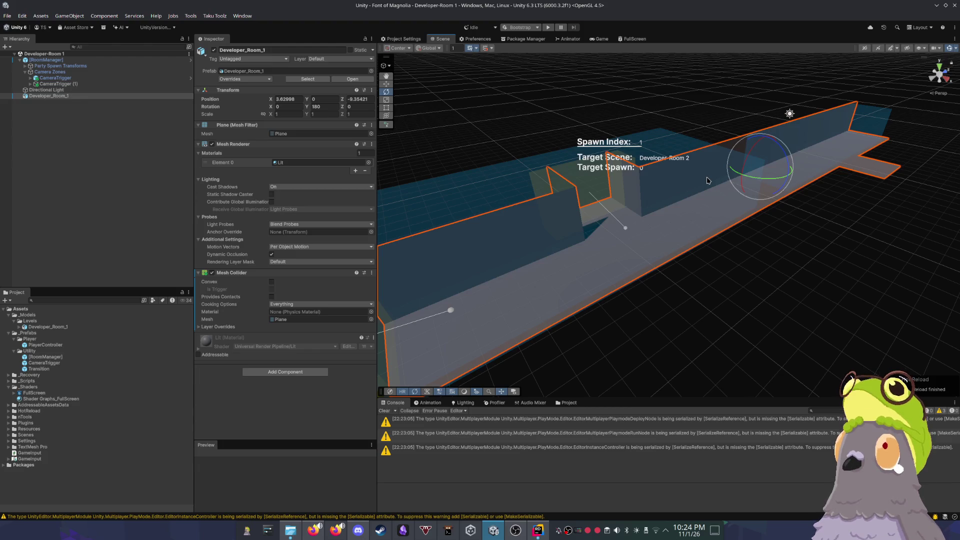
pyautogui.moveTo(734, 182); pyautogui.dragTo(722, 213)
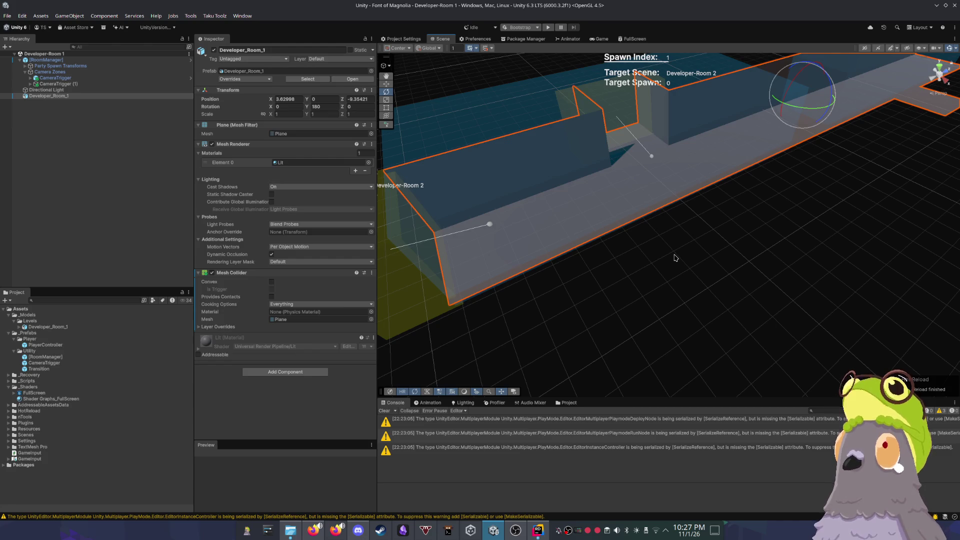
pyautogui.moveTo(608, 234)
pyautogui.mouseDown()
pyautogui.moveTo(650, 233)
pyautogui.moveTo(642, 171)
pyautogui.moveTo(643, 193)
pyautogui.mouseUp()
# Step: Deselect the room, frame the walkway with both transition triggers, and clear the console warnings
pyautogui.click(642, 170)
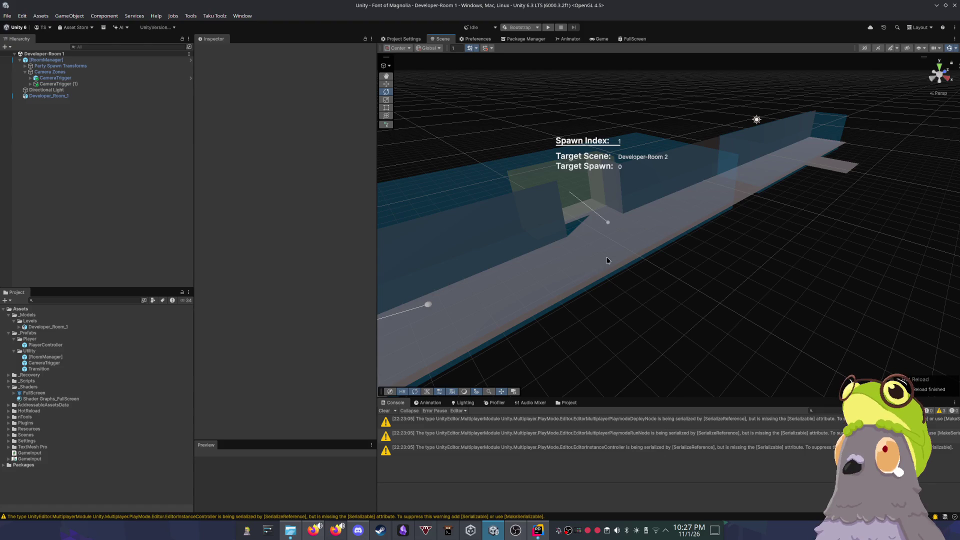
pyautogui.scroll(-2, 598, 272)
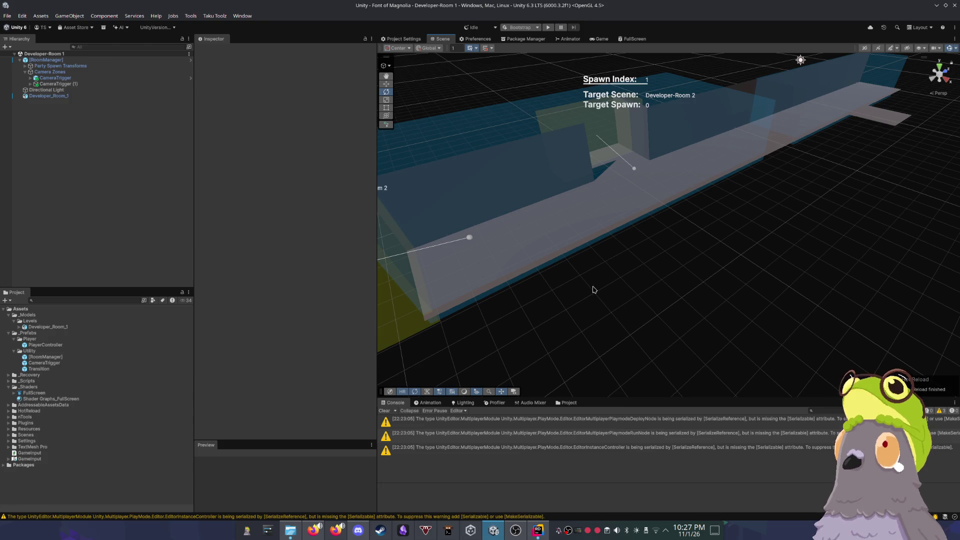
pyautogui.moveTo(594, 294)
pyautogui.mouseDown()
pyautogui.moveTo(625, 276)
pyautogui.moveTo(616, 287)
pyautogui.mouseUp()
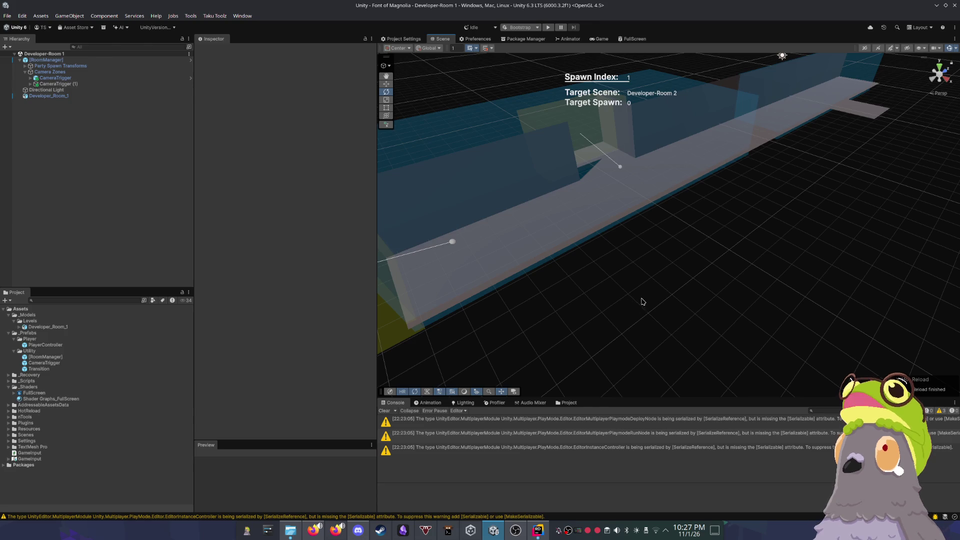
pyautogui.moveTo(638, 300); pyautogui.dragTo(647, 300)
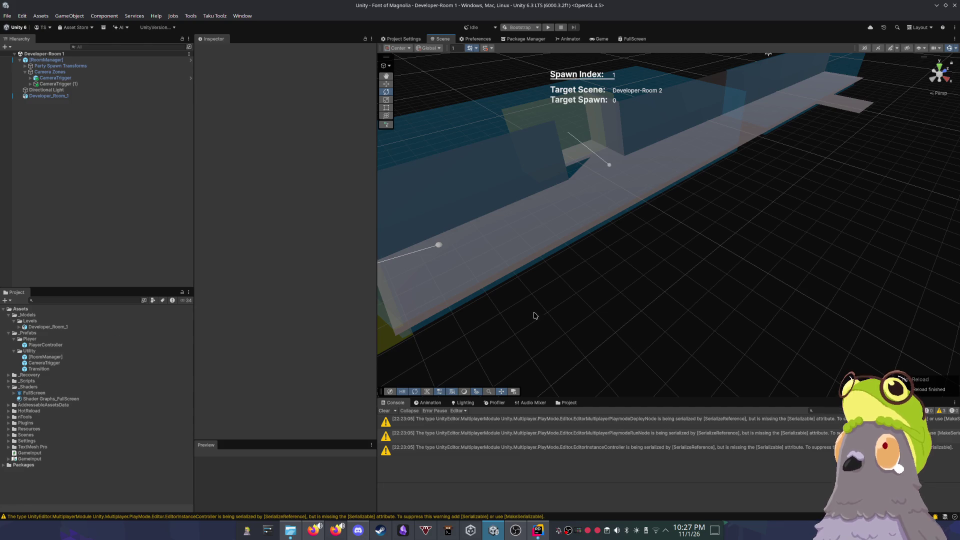
pyautogui.moveTo(533, 315); pyautogui.dragTo(700, 280)
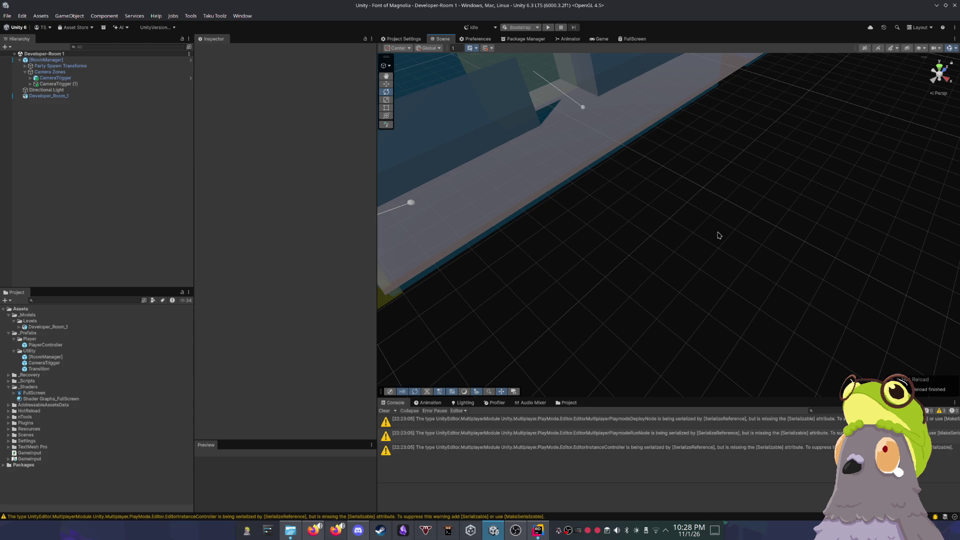
pyautogui.scroll(-5, 611, 227)
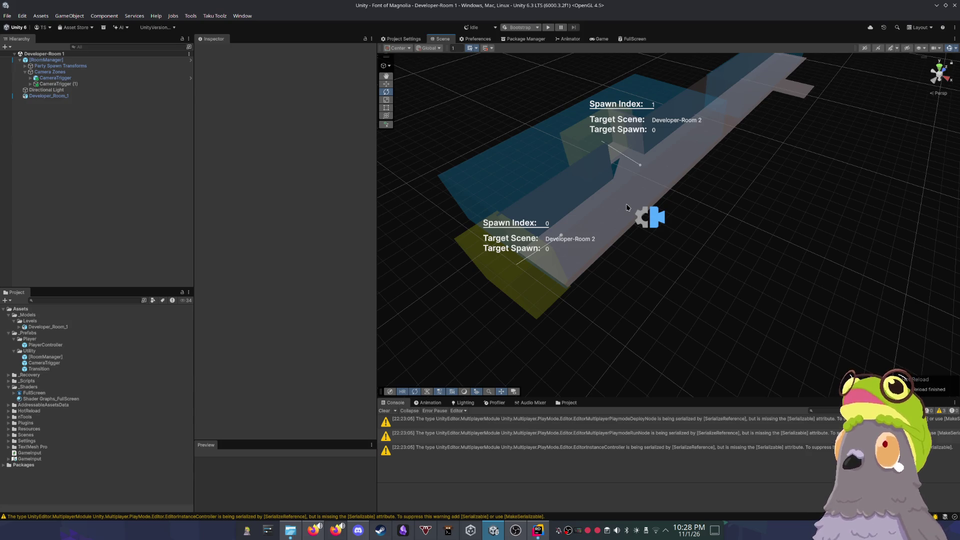
pyautogui.moveTo(626, 205)
pyautogui.mouseDown()
pyautogui.moveTo(596, 183)
pyautogui.moveTo(622, 268)
pyautogui.mouseUp()
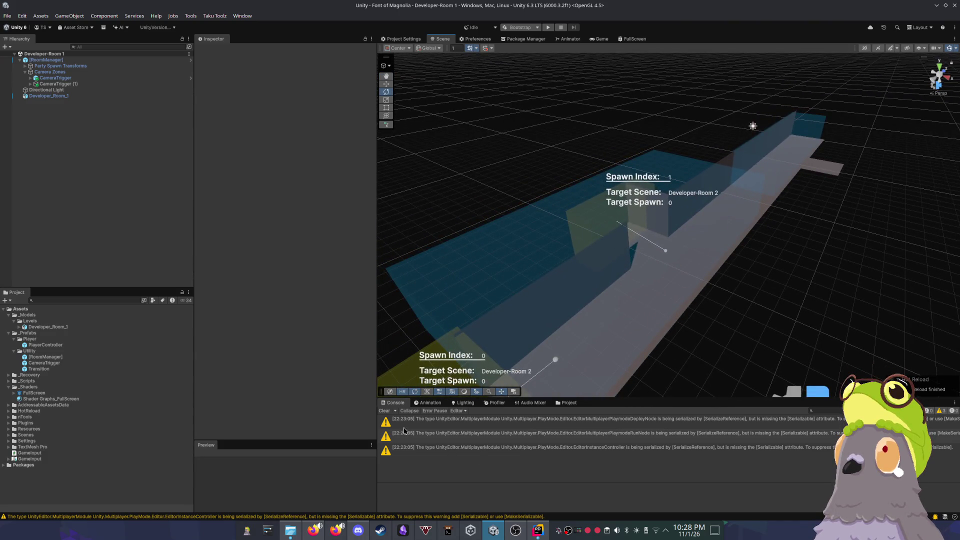
pyautogui.click(385, 411)
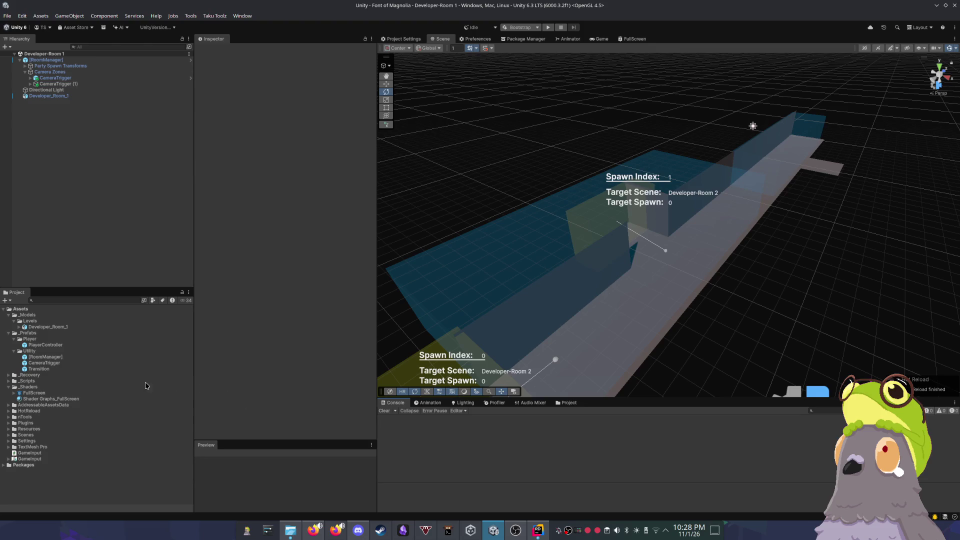
# Step: Show the Shader Graphs_FullScreen material properties, with Effect at 0 and StepAmount 0.07
pyautogui.click(59, 399)
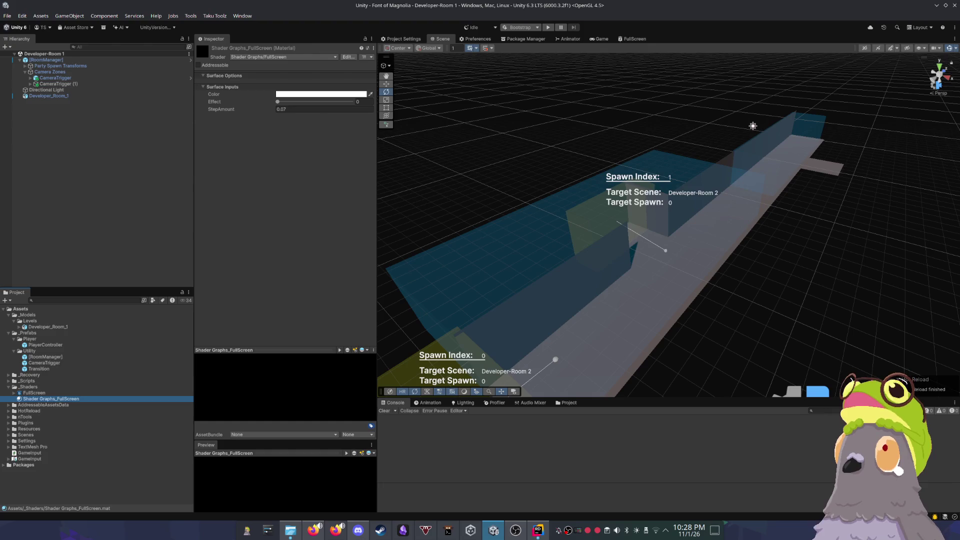
pyautogui.hotkey('alt', 'Tab')
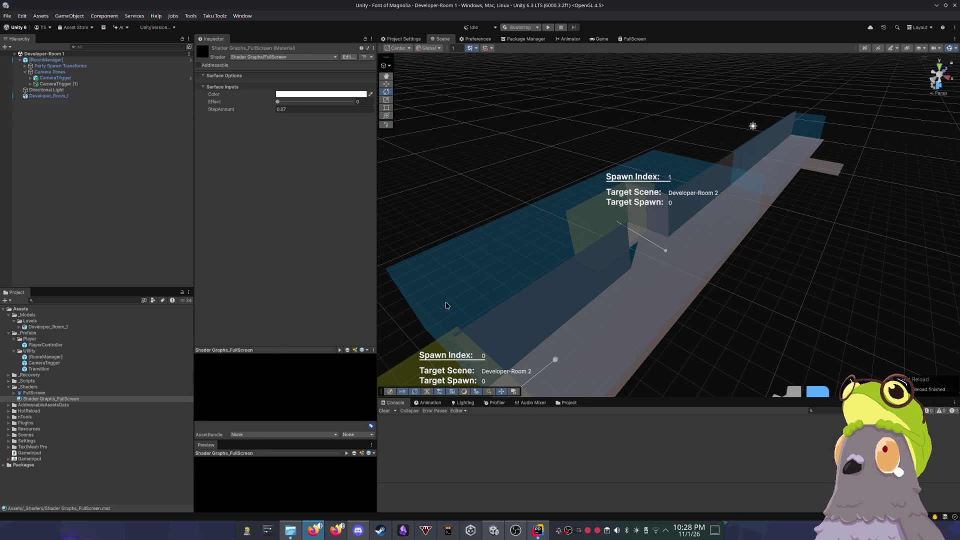
pyautogui.hotkey('alt', 'Tab')
pyautogui.scroll(3, 641, 283)
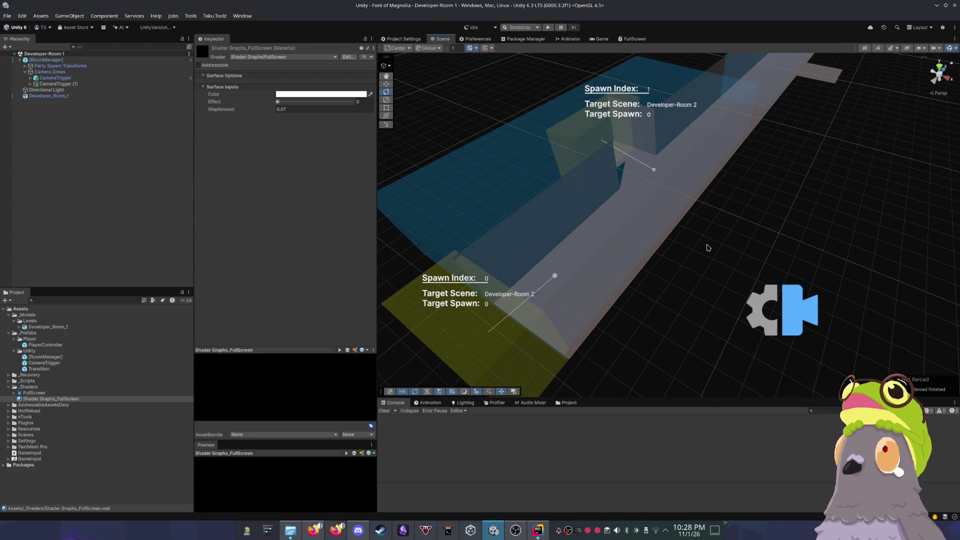
pyautogui.scroll(-5, 733, 265)
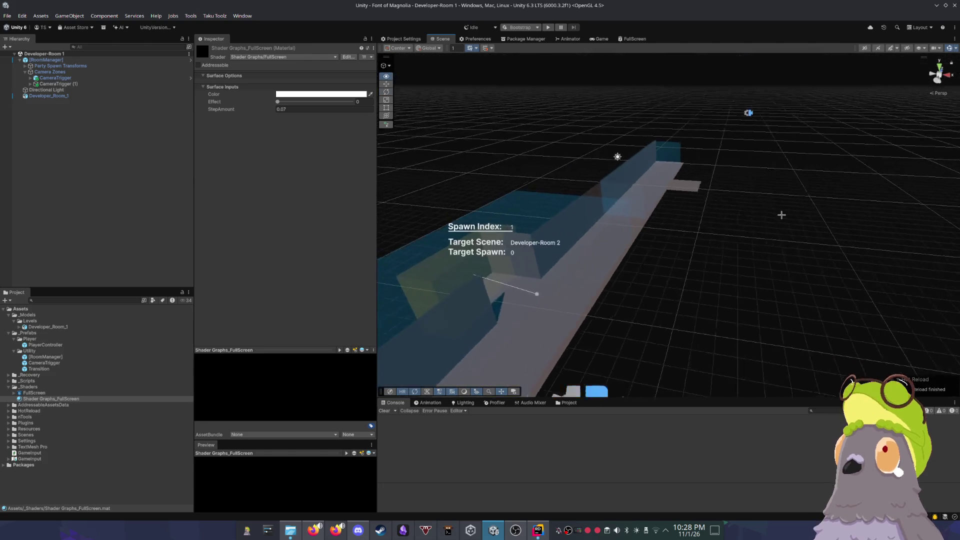
pyautogui.scroll(-1, 755, 220)
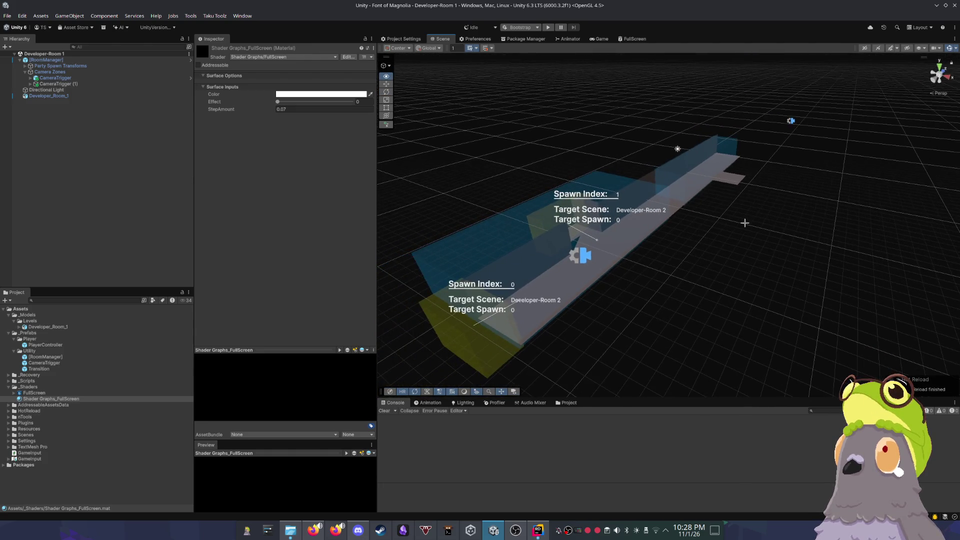
# Step: Fly along the corridor to frame both trigger labels, then bring up the web browser
pyautogui.press('s')
pyautogui.press('a')
pyautogui.press('w')
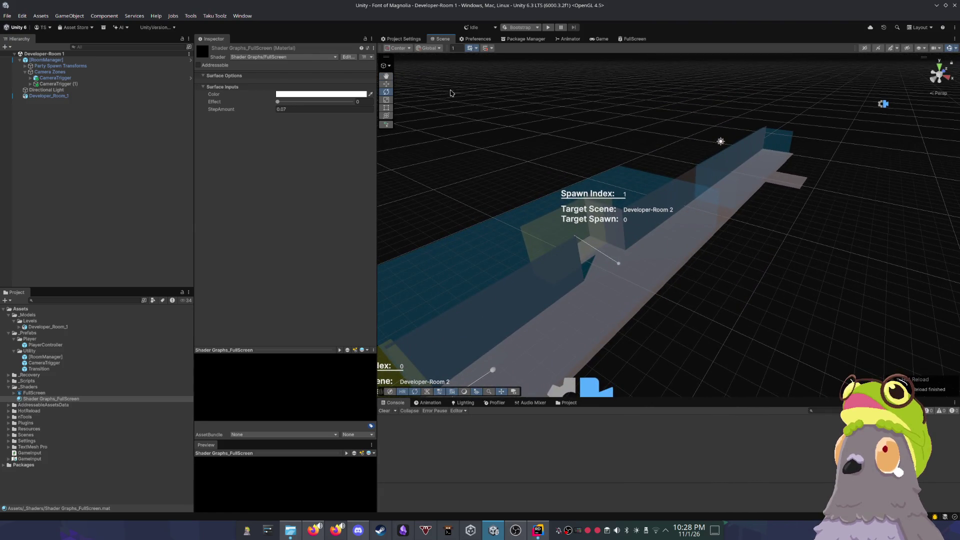
pyautogui.press('s')
pyautogui.press('a')
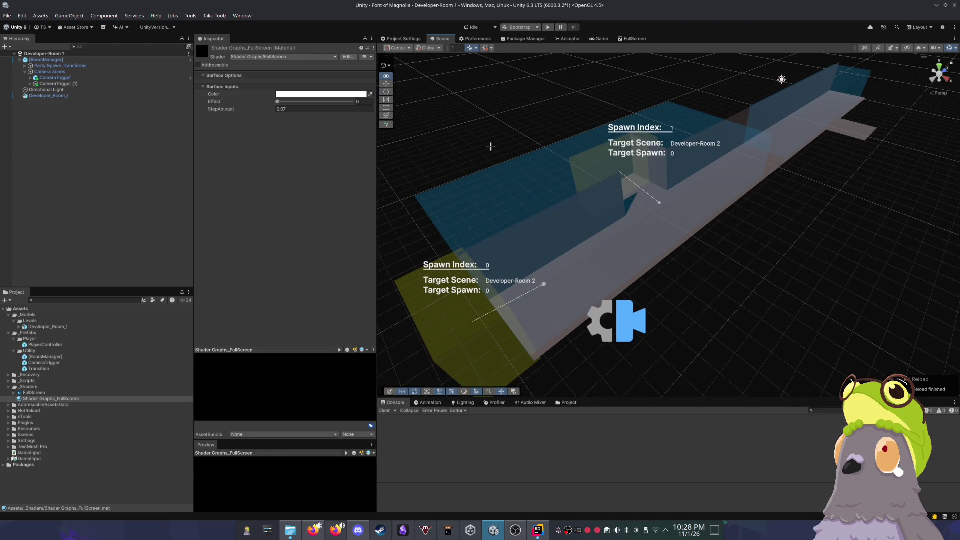
pyautogui.press('d')
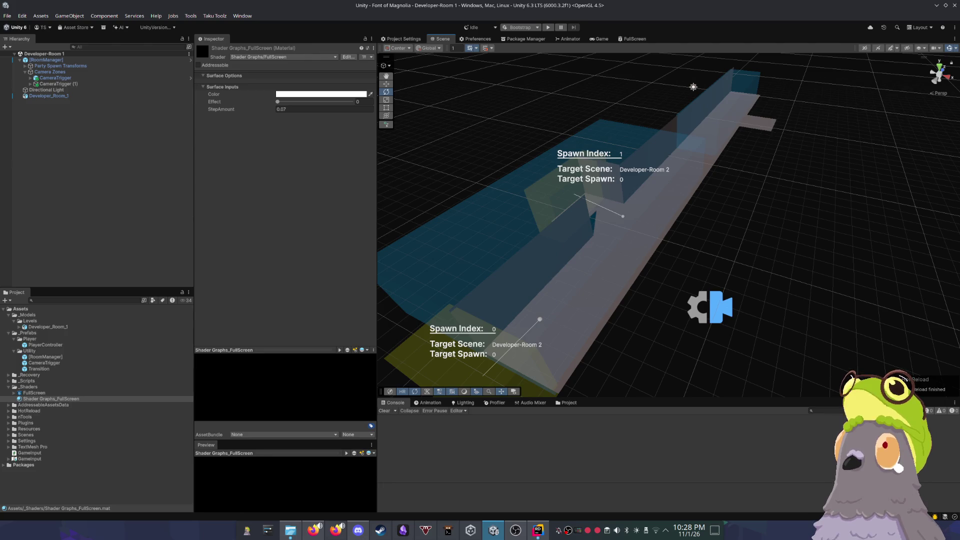
pyautogui.click(336, 530)
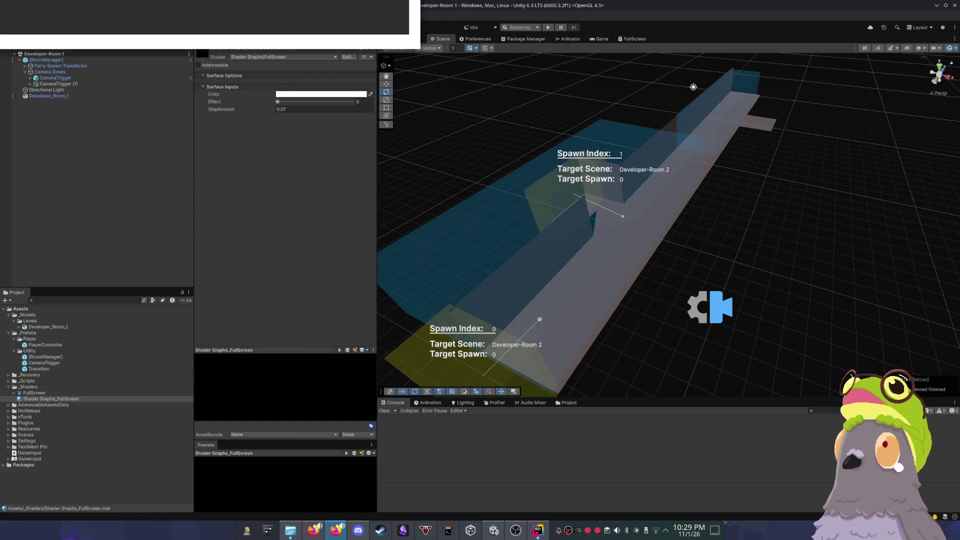
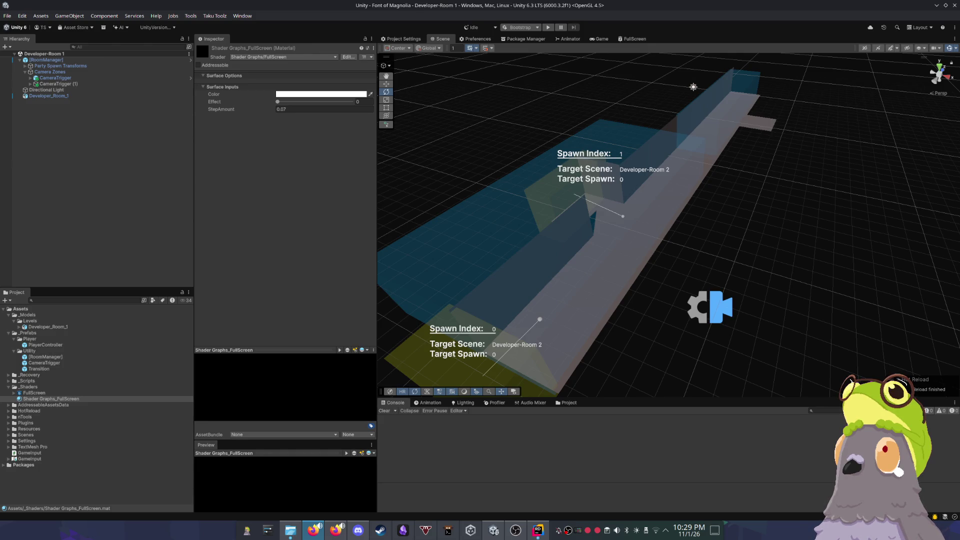
# Step: Inspect the corridor's transition triggers and preview the FullScreen effect strength, resetting it to 0
pyautogui.moveTo(668, 213); pyautogui.dragTo(679, 213)
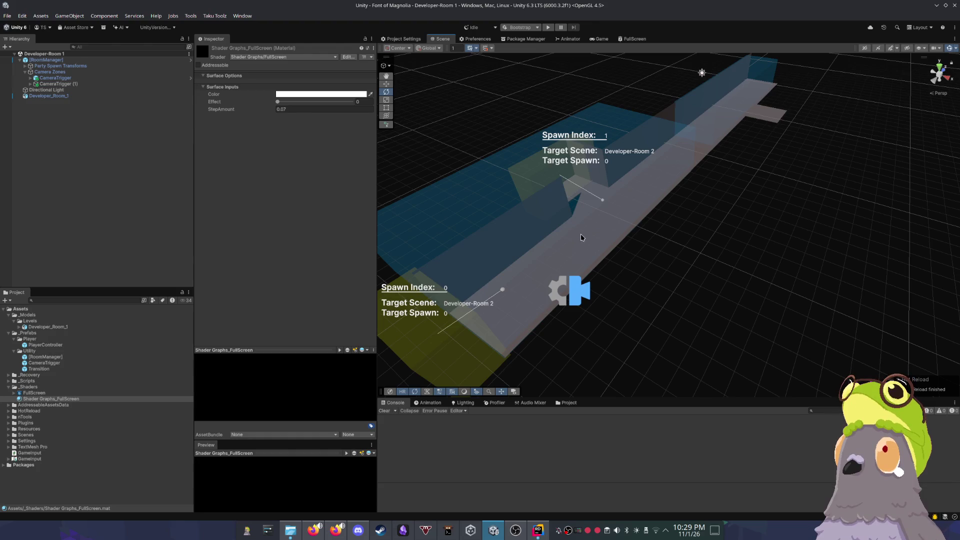
pyautogui.moveTo(676, 210); pyautogui.dragTo(673, 229)
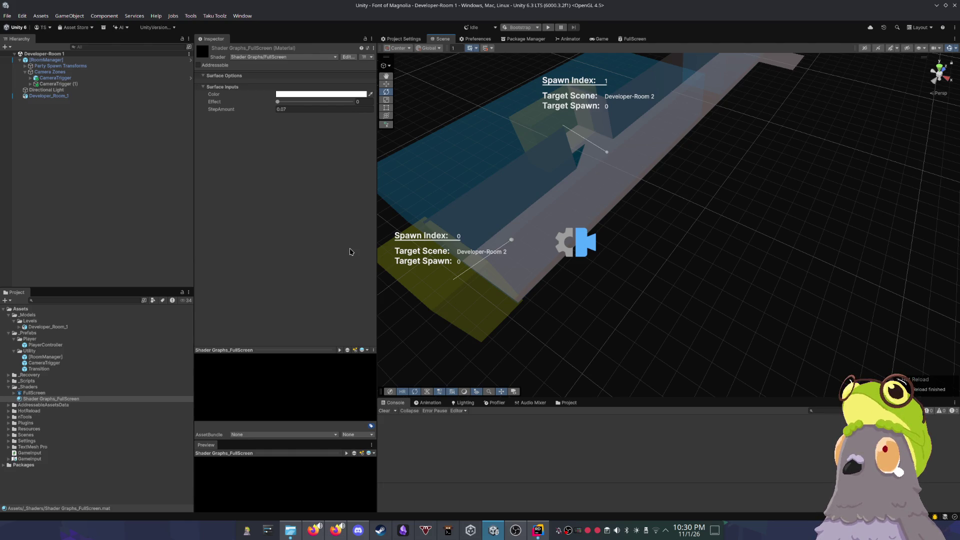
pyautogui.hotkey('alt', 'Tab')
pyautogui.moveTo(662, 213)
pyautogui.mouseDown()
pyautogui.moveTo(650, 217)
pyautogui.moveTo(672, 187)
pyautogui.moveTo(396, 288)
pyautogui.moveTo(497, 263)
pyautogui.mouseUp()
pyautogui.press('e')
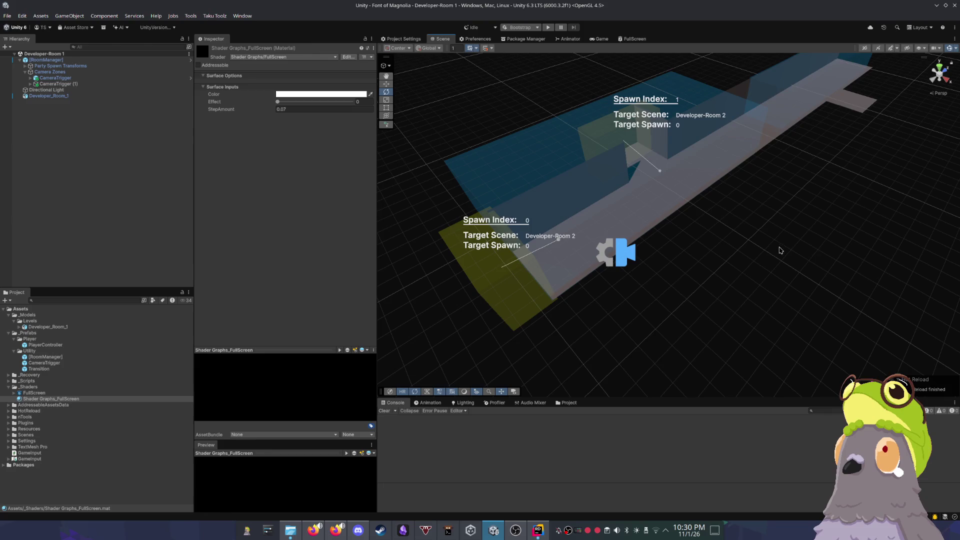
pyautogui.scroll(-3, 778, 250)
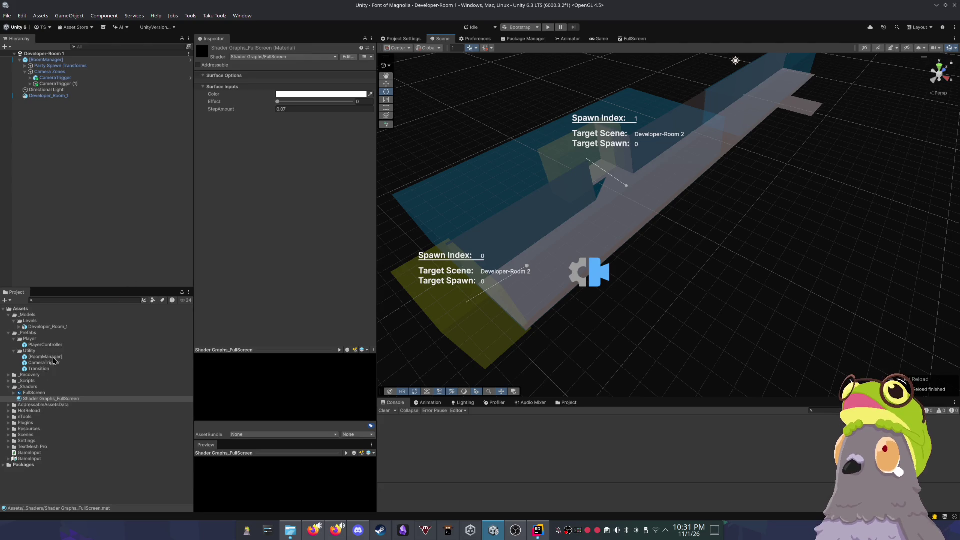
pyautogui.moveTo(278, 102)
pyautogui.mouseDown()
pyautogui.moveTo(350, 101)
pyautogui.moveTo(277, 101)
pyautogui.mouseUp()
pyautogui.click(657, 181)
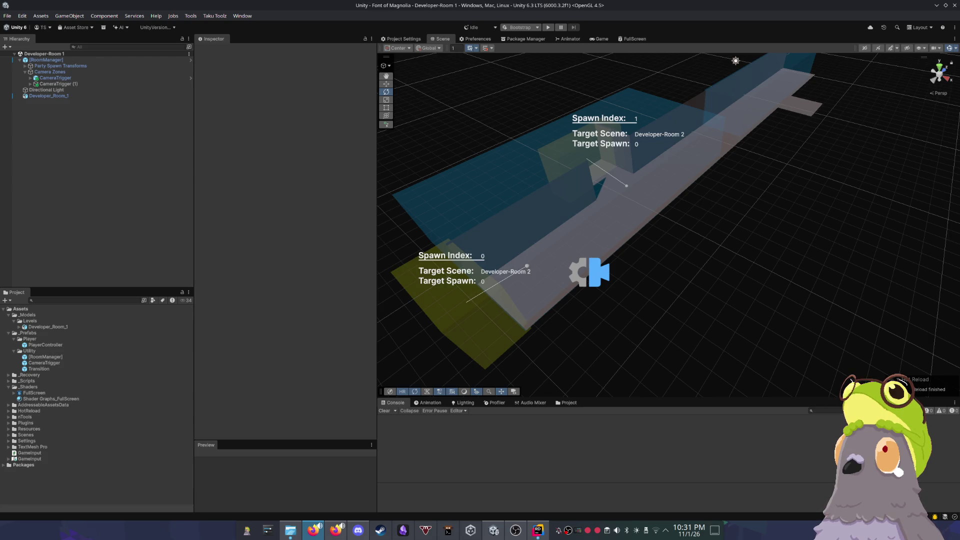
# Step: Frame the view along the corridor and select the yellow Transition (1) trigger box
pyautogui.moveTo(669, 232); pyautogui.dragTo(673, 234)
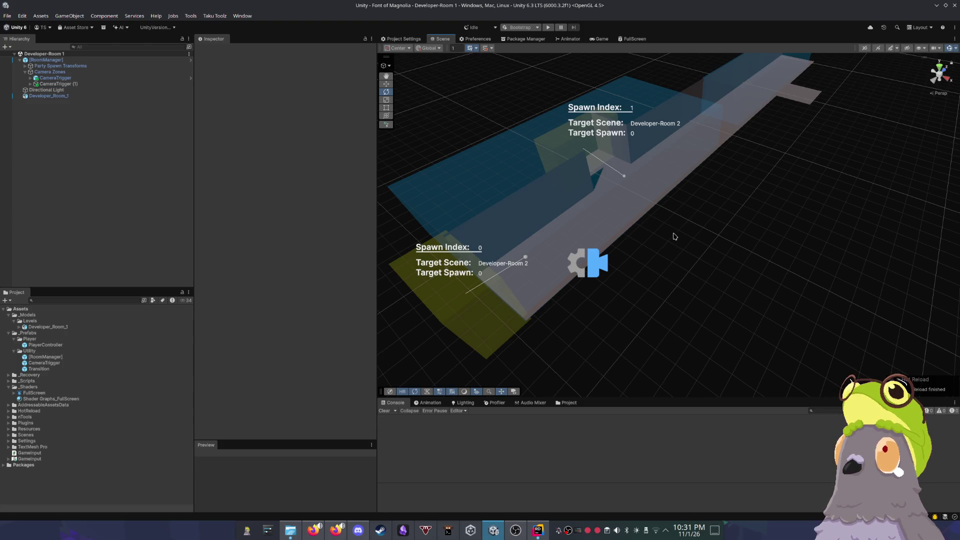
pyautogui.moveTo(668, 236)
pyautogui.mouseDown()
pyautogui.moveTo(681, 240)
pyautogui.moveTo(500, 280)
pyautogui.moveTo(634, 219)
pyautogui.mouseUp()
pyautogui.scroll(-2, 634, 219)
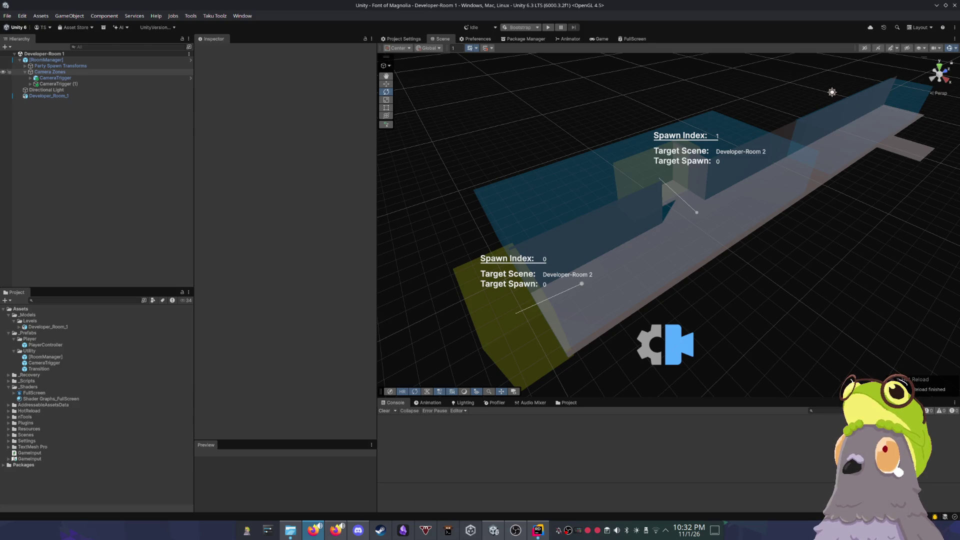
pyautogui.moveTo(534, 172); pyautogui.dragTo(546, 182)
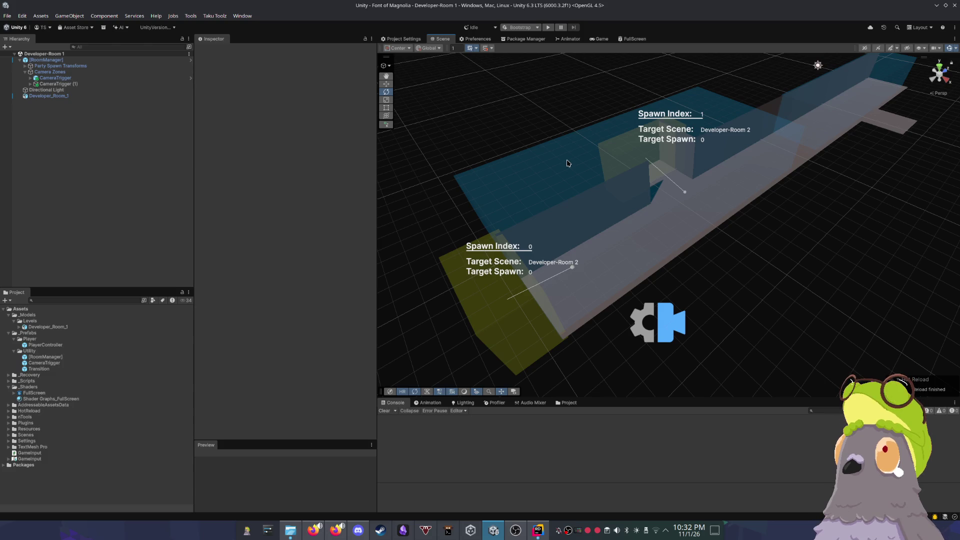
pyautogui.moveTo(729, 273)
pyautogui.mouseDown()
pyautogui.moveTo(754, 285)
pyautogui.moveTo(732, 286)
pyautogui.mouseUp()
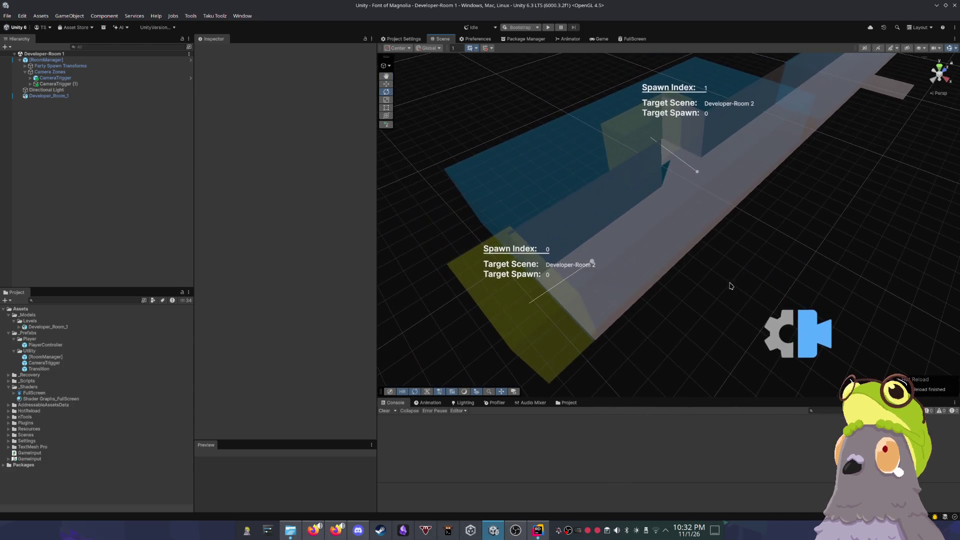
pyautogui.click(509, 318)
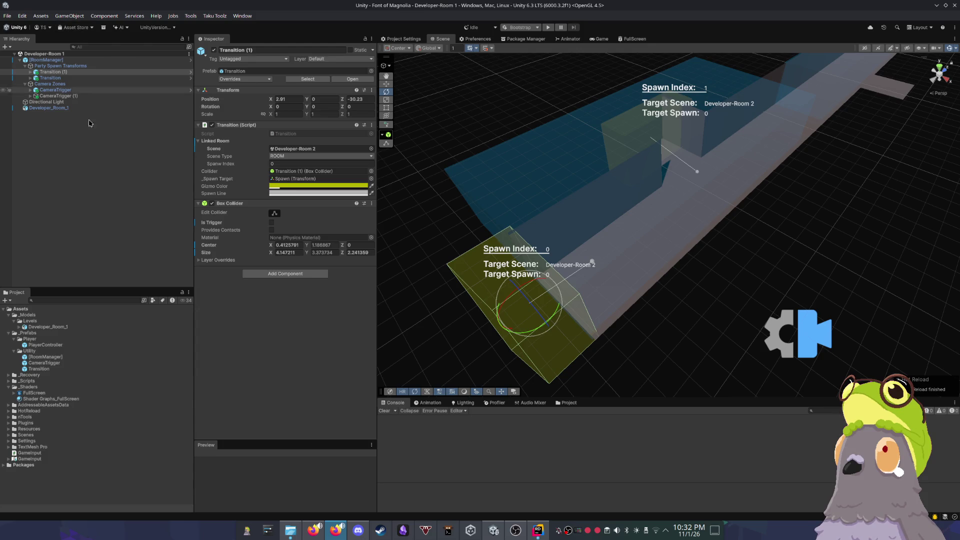
# Step: Select [RoomManager] and open its Room Manager script in Rider
pyautogui.click(83, 172)
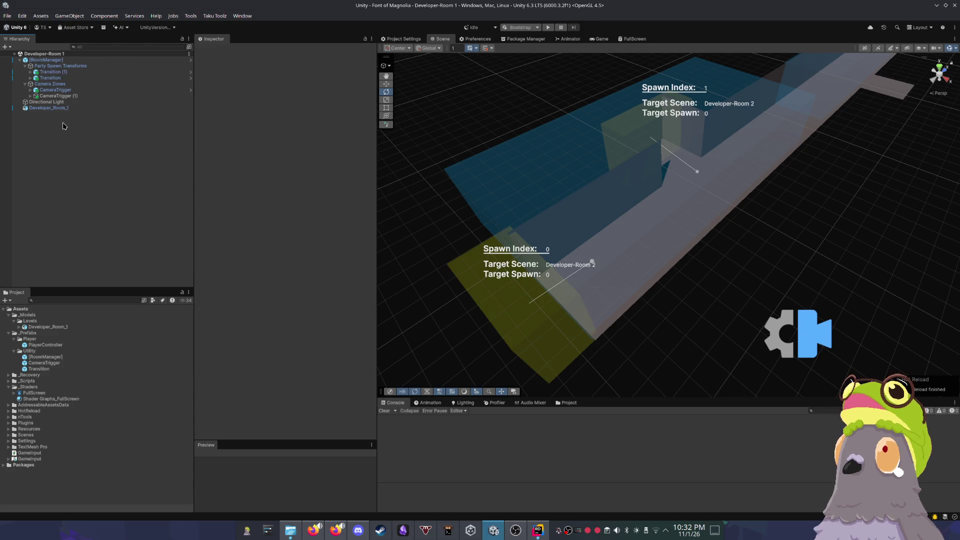
pyautogui.click(45, 60)
pyautogui.doubleClick(290, 134)
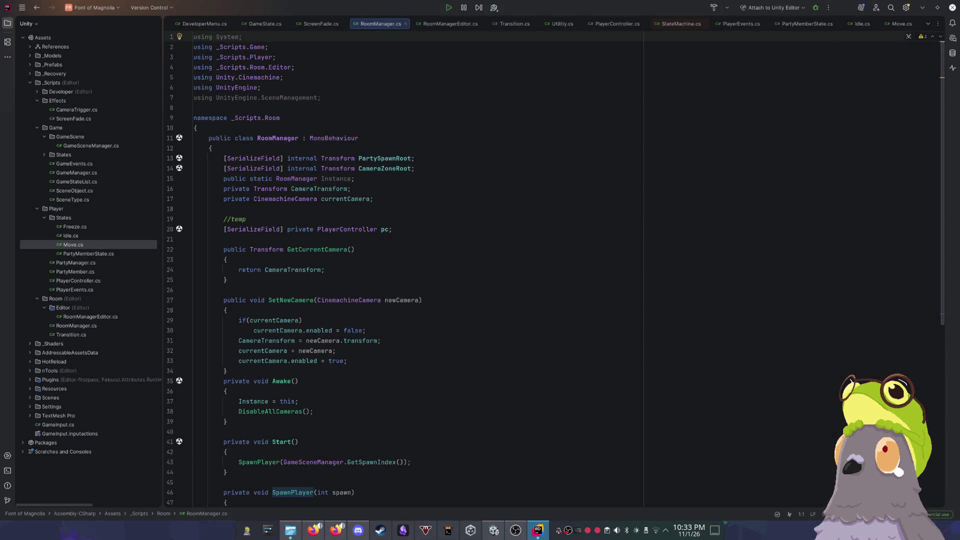
# Step: Add a private OnDisable method stub after DisableAllCameras and remove its placeholder throw line
pyautogui.click(321, 208)
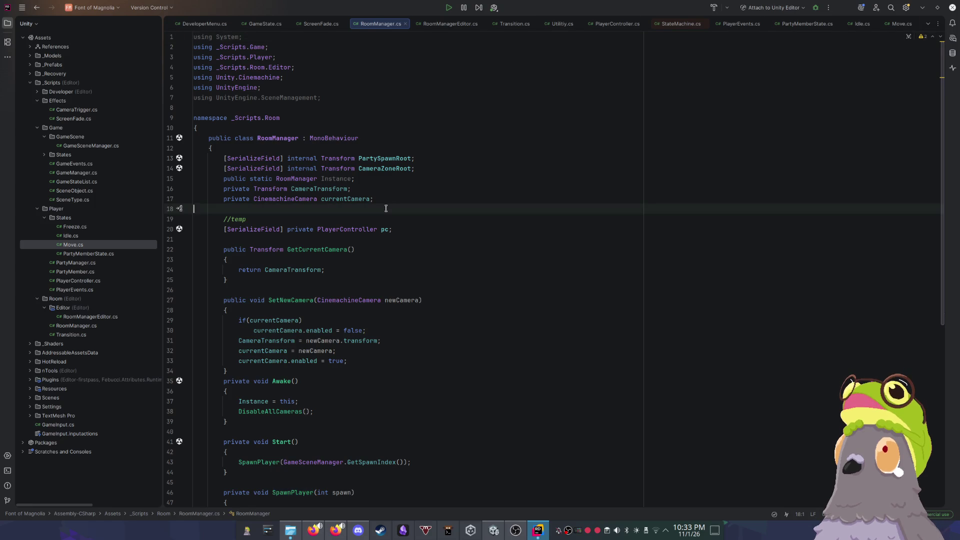
pyautogui.scroll(-8, 322, 300)
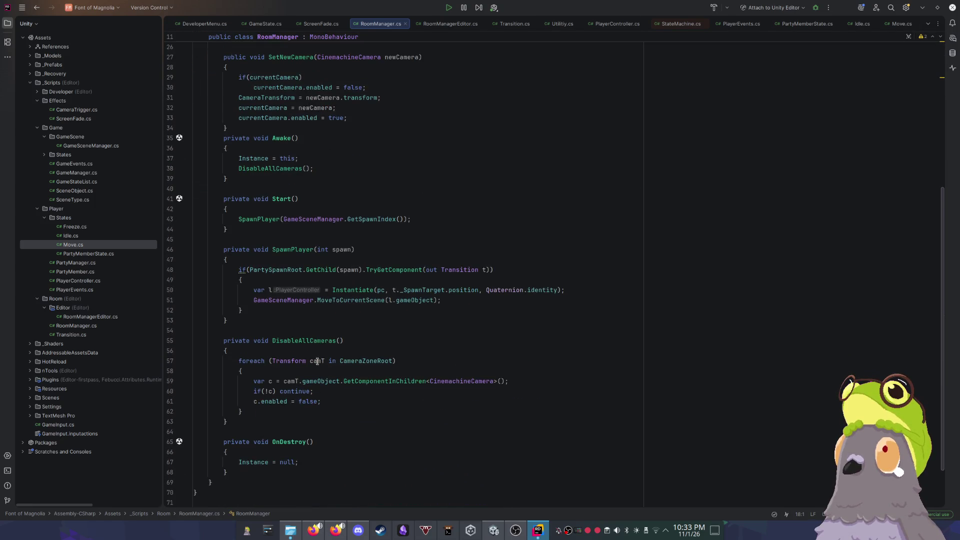
pyautogui.scroll(-1, 317, 362)
pyautogui.click(276, 402)
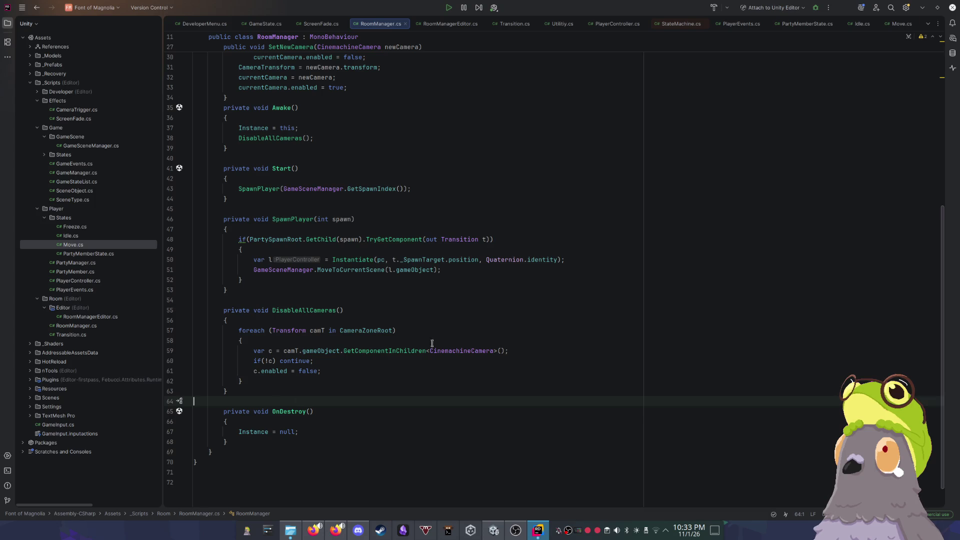
pyautogui.press('Tab')
pyautogui.press('Tab')
pyautogui.click(247, 442)
pyautogui.click(250, 404)
pyautogui.write('priva')
pyautogui.write('te void')
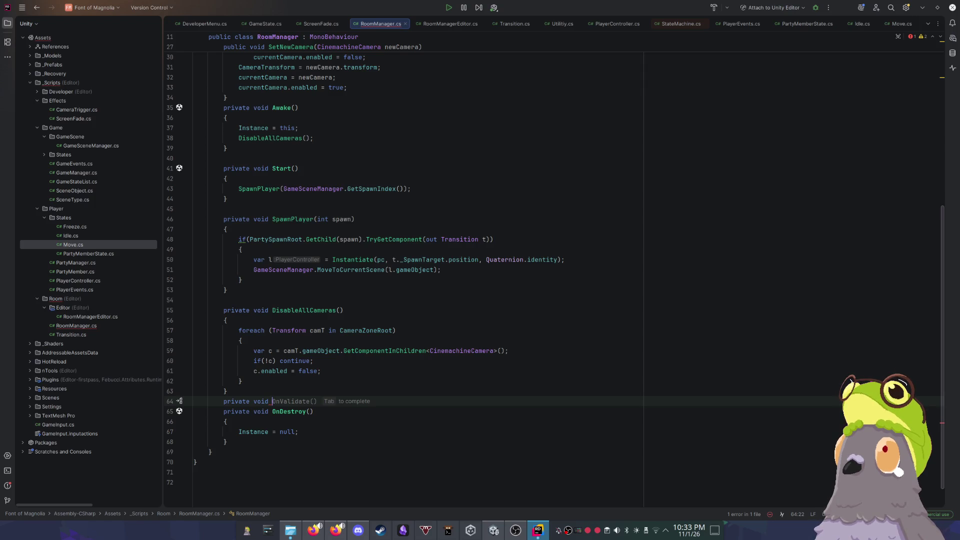
pyautogui.write('On')
pyautogui.press('Down')
pyautogui.press('Down')
pyautogui.press('Down')
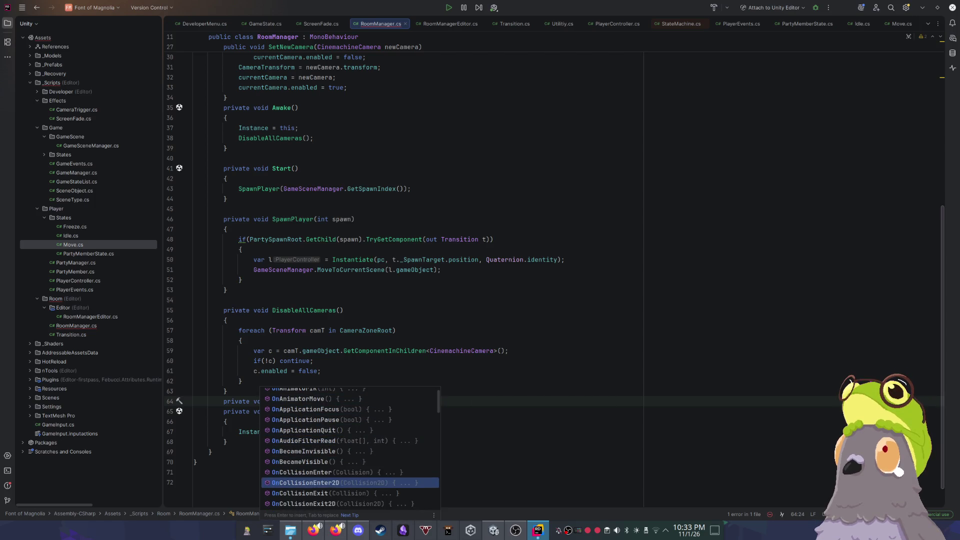
pyautogui.press('Down')
pyautogui.press('Down')
pyautogui.press('Down')
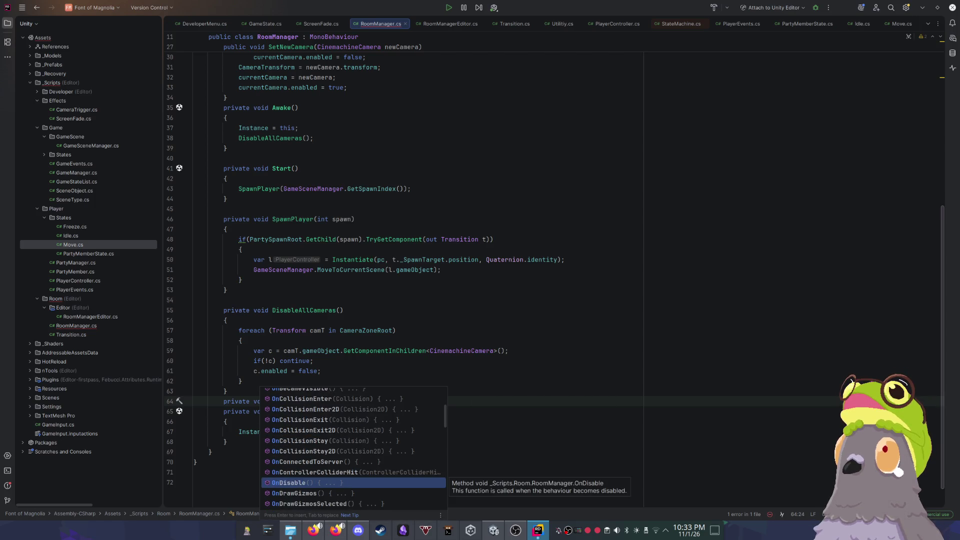
pyautogui.press('Return')
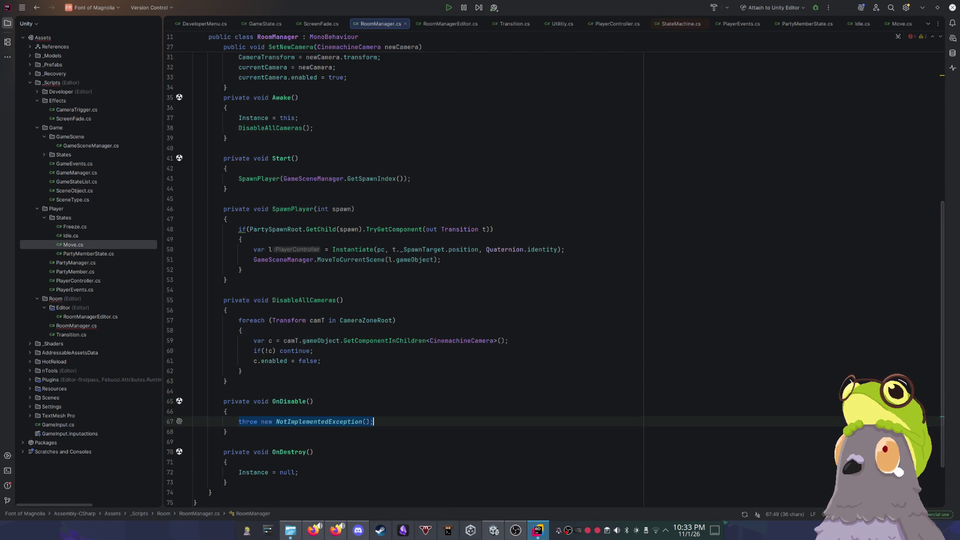
pyautogui.press('BackSpace')
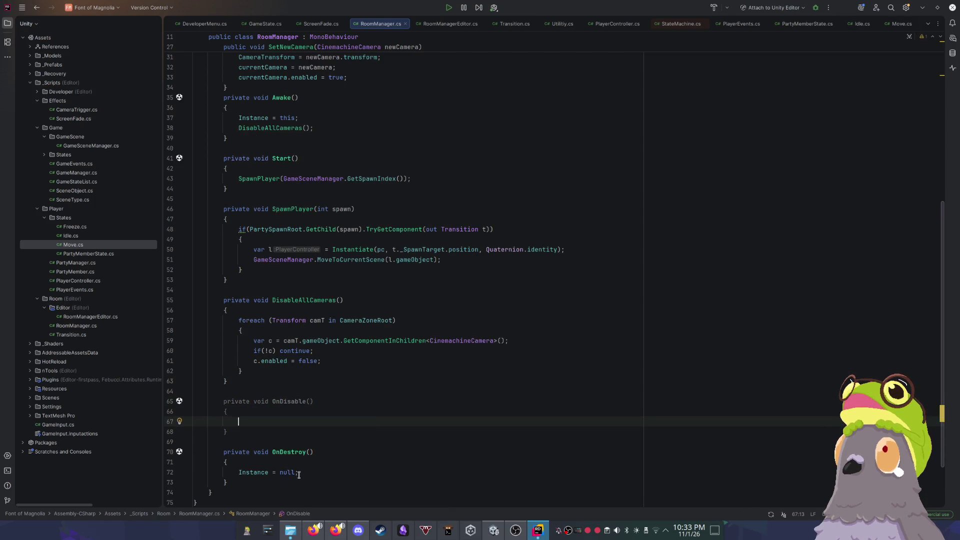
# Step: Move 'Instance = null;' from OnDestroy into OnDisable, leaving OnDestroy's body empty
pyautogui.click(303, 471)
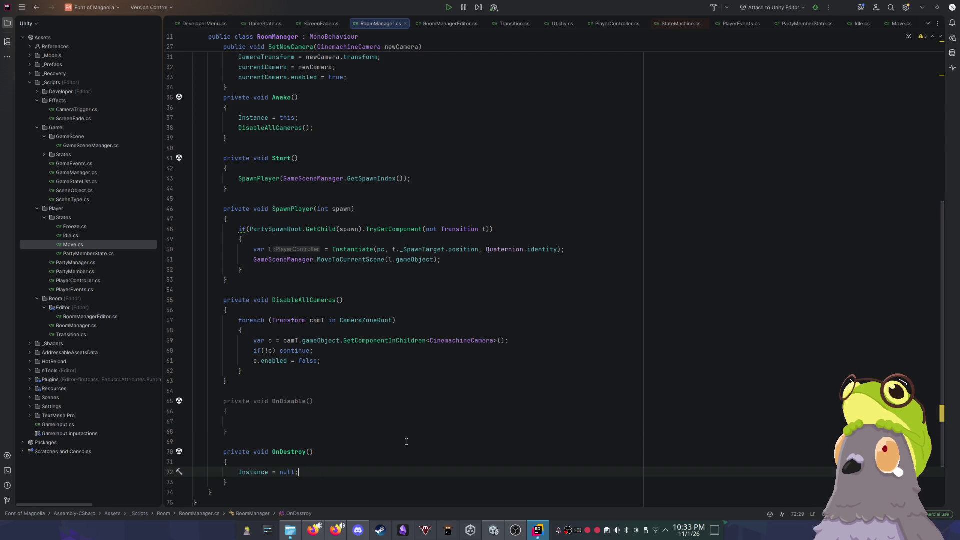
pyautogui.hotkey('alt', 'shift', 'Up')
pyautogui.hotkey('alt', 'shift', 'Up')
pyautogui.hotkey('alt', 'shift', 'Up')
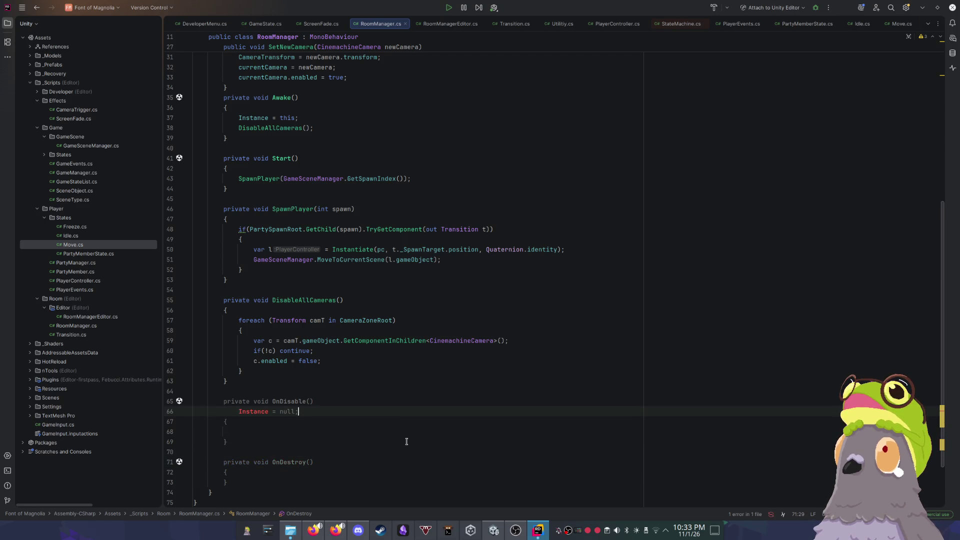
pyautogui.hotkey('alt', 'shift', 'Down')
pyautogui.press('Down')
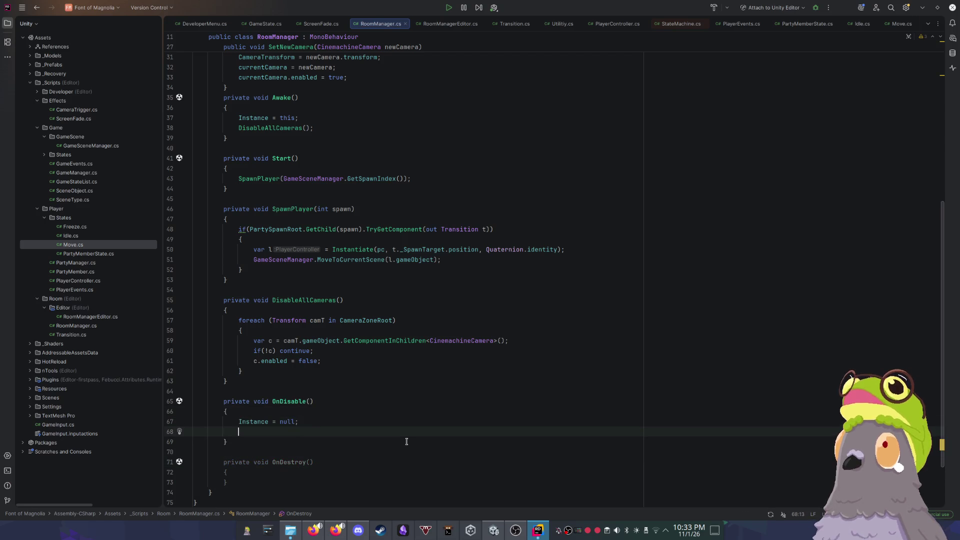
pyautogui.press('BackSpace')
pyautogui.press('Down')
pyautogui.press('Down')
pyautogui.press('Down')
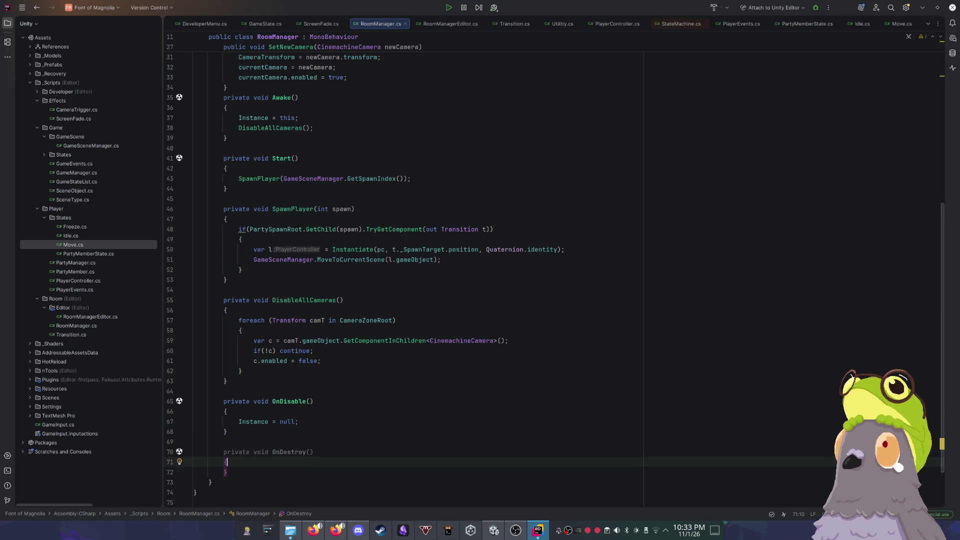
pyautogui.press('Return')
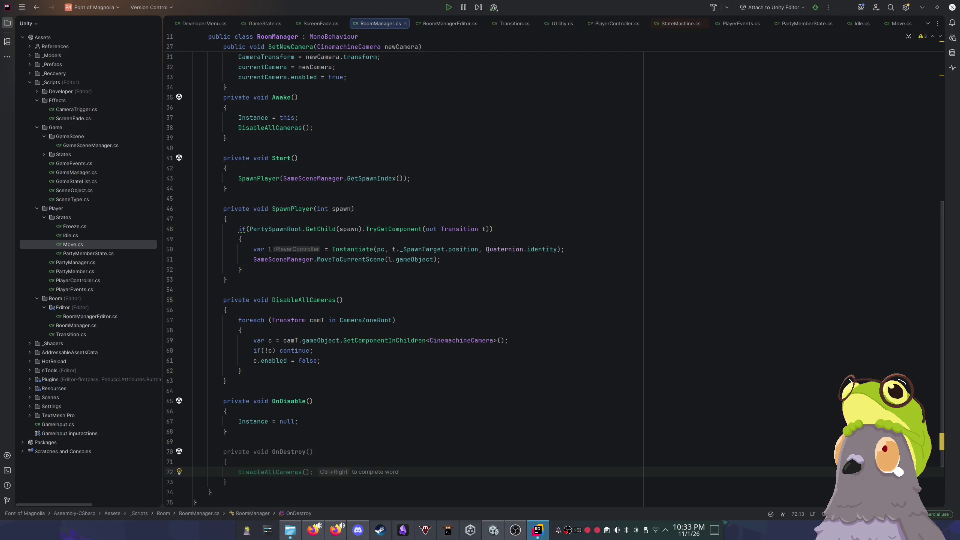
# Step: Add an [ExecuteAlways] attribute above the OnDestroy method
pyautogui.press('Tab')
pyautogui.press('Tab')
pyautogui.write('[')
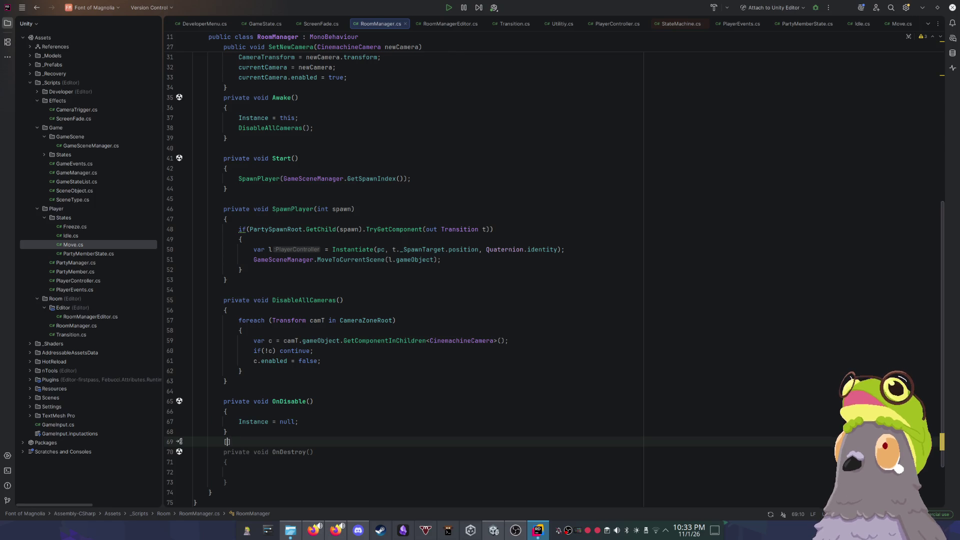
pyautogui.write('ex')
pyautogui.write('e')
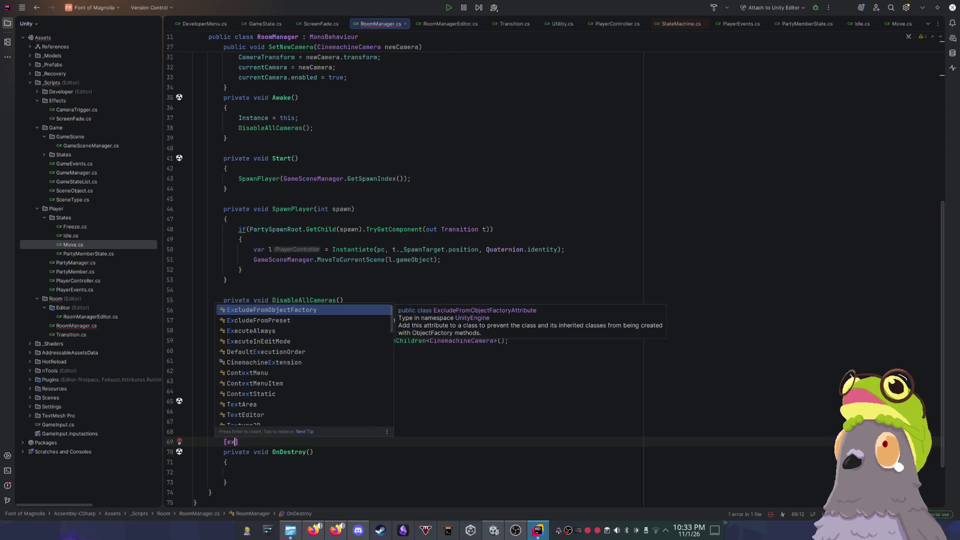
pyautogui.write('cutea')
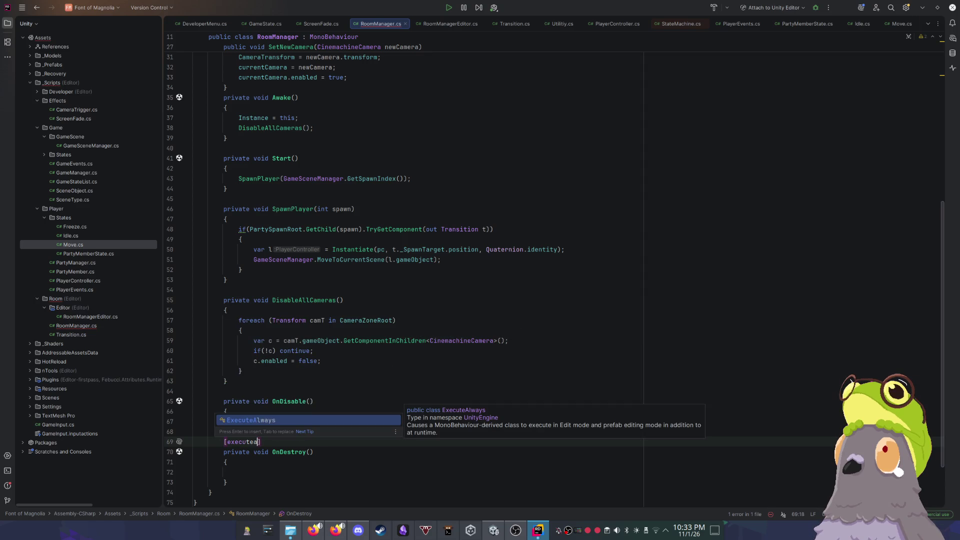
pyautogui.press('Return')
# Step: Write Debug.Log("Hamburger"); inside OnDestroy and return to Unity
pyautogui.click(227, 462)
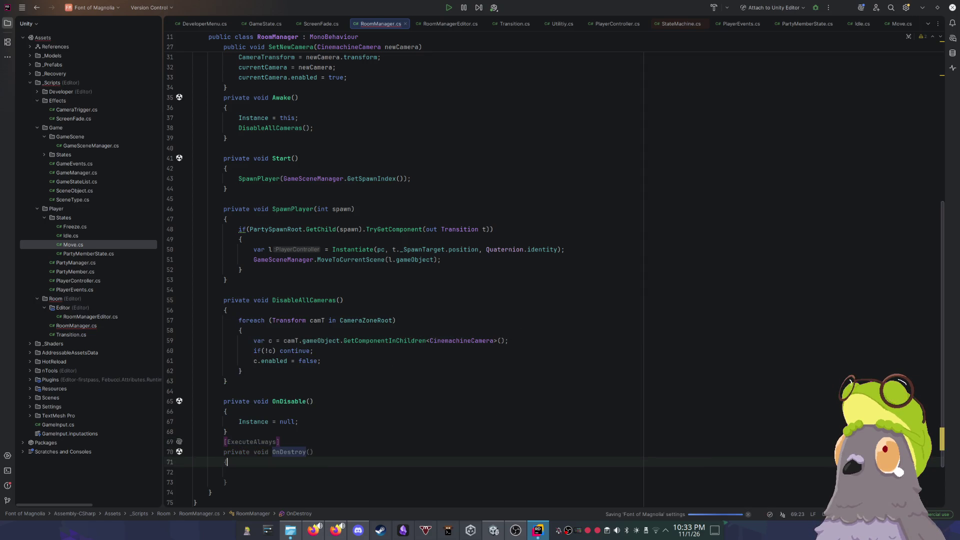
pyautogui.click(238, 472)
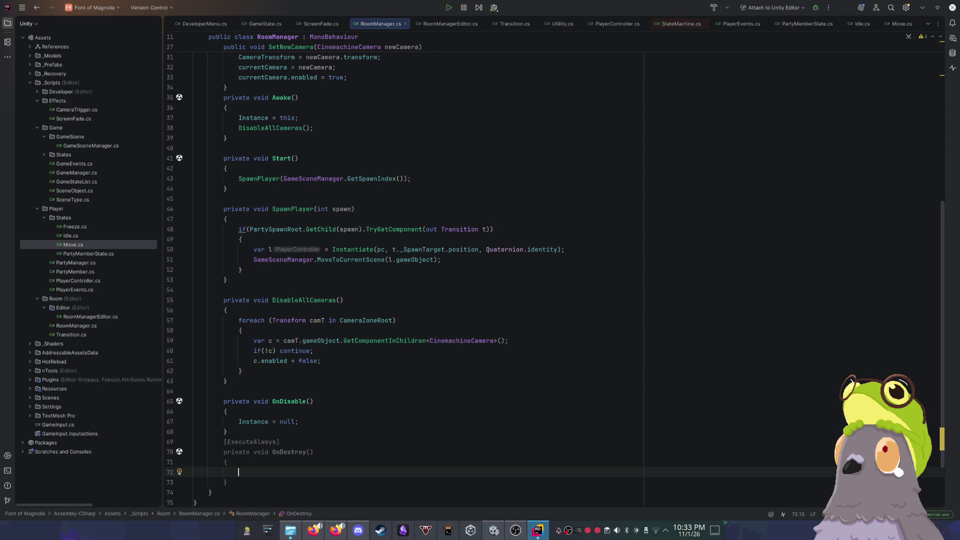
pyautogui.write('Debu')
pyautogui.press('Return')
pyautogui.write('Debug.Log')
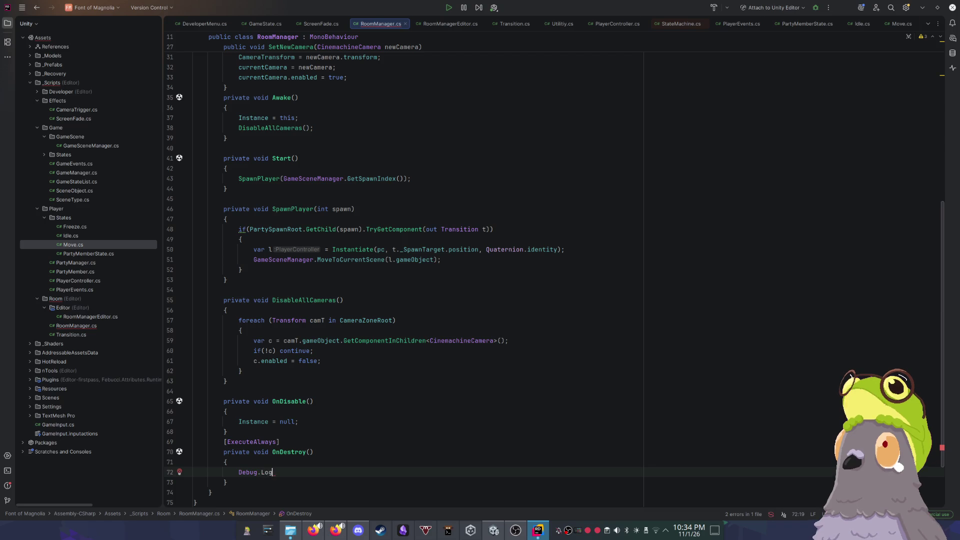
pyautogui.write('(""')
pyautogui.write('H')
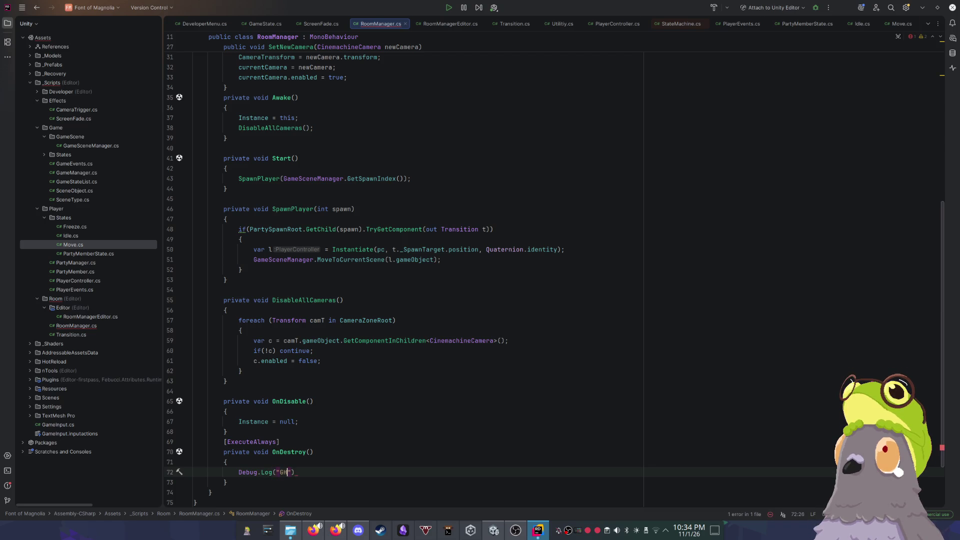
pyautogui.write('amburger')
pyautogui.write(';')
pyautogui.click(500, 360)
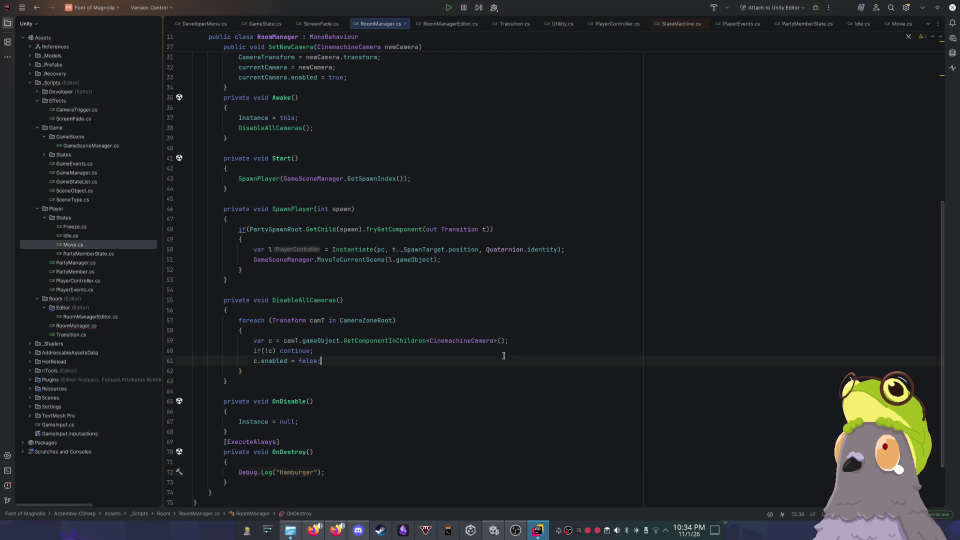
pyautogui.click(922, 8)
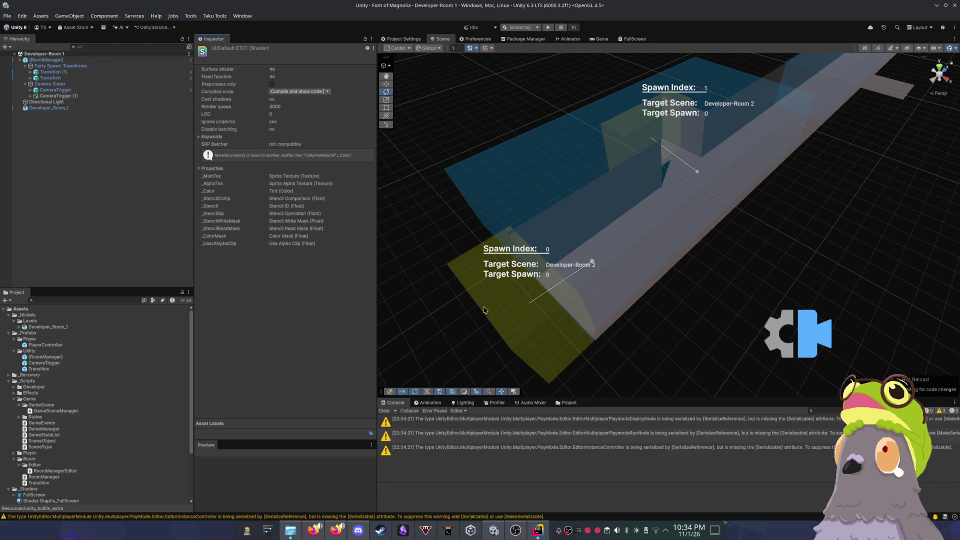
# Step: Clear the Console and orbit the Scene view around the rooms
pyautogui.click(389, 411)
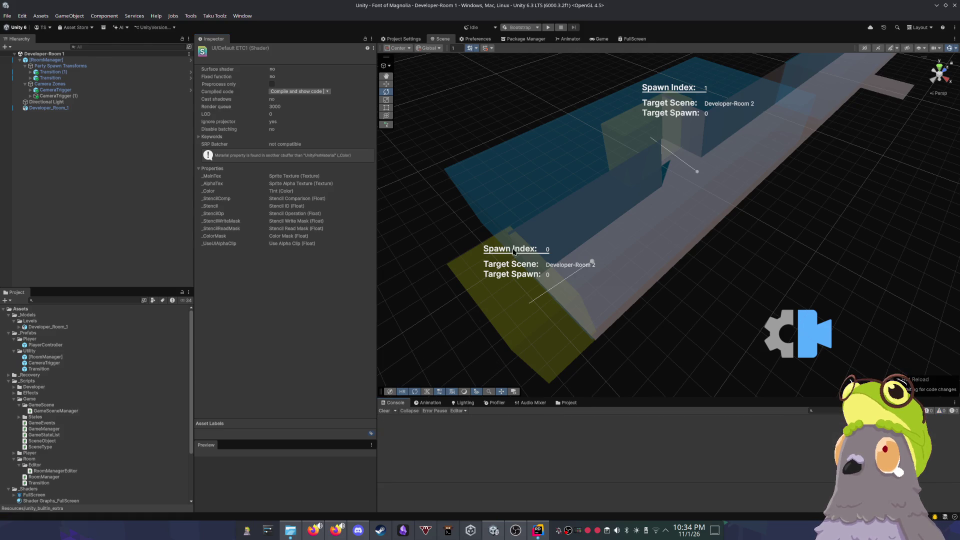
pyautogui.moveTo(514, 252); pyautogui.dragTo(491, 255)
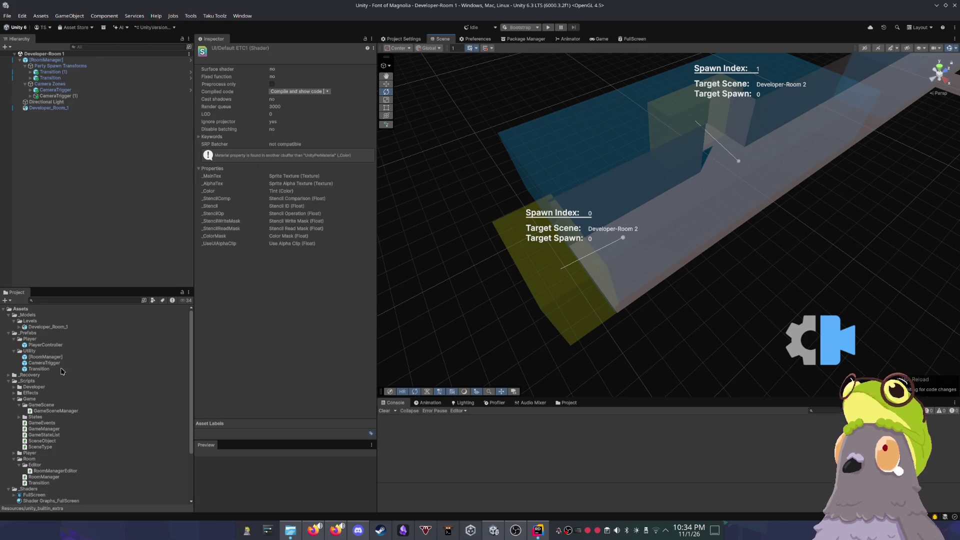
pyautogui.scroll(-3, 57, 386)
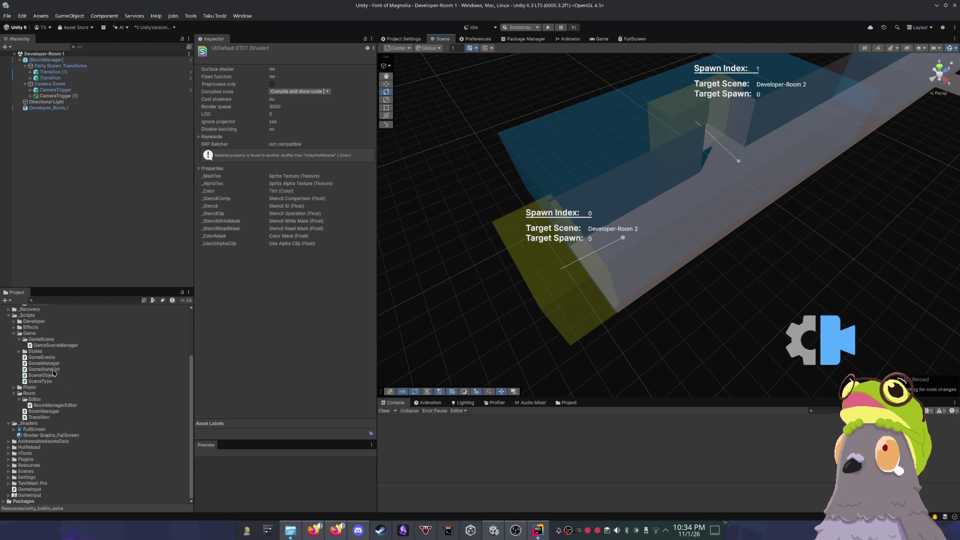
pyautogui.scroll(2, 61, 389)
pyautogui.scroll(-1, 64, 408)
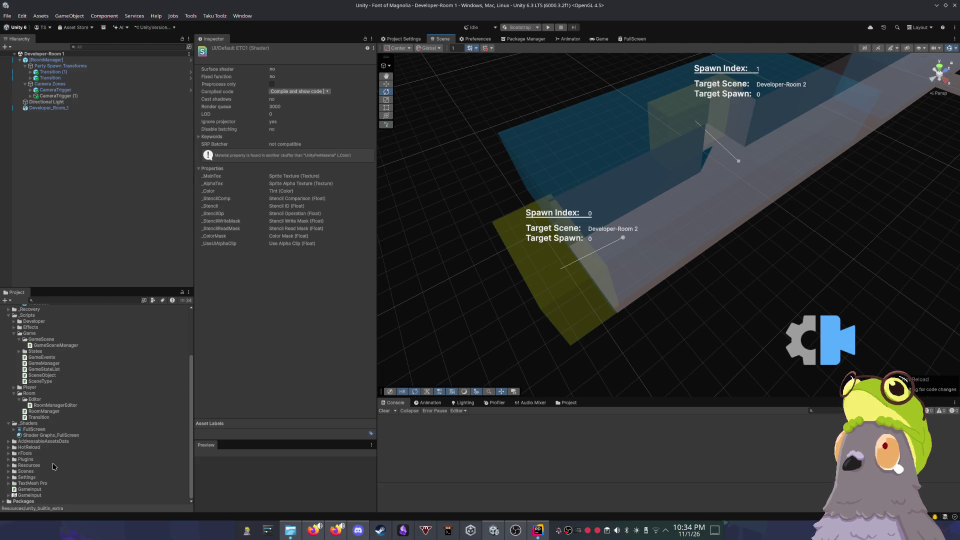
# Step: Open the Bootstrap scene from the Scenes folder, then bring RoomManager.cs back in Rider
pyautogui.click(9, 472)
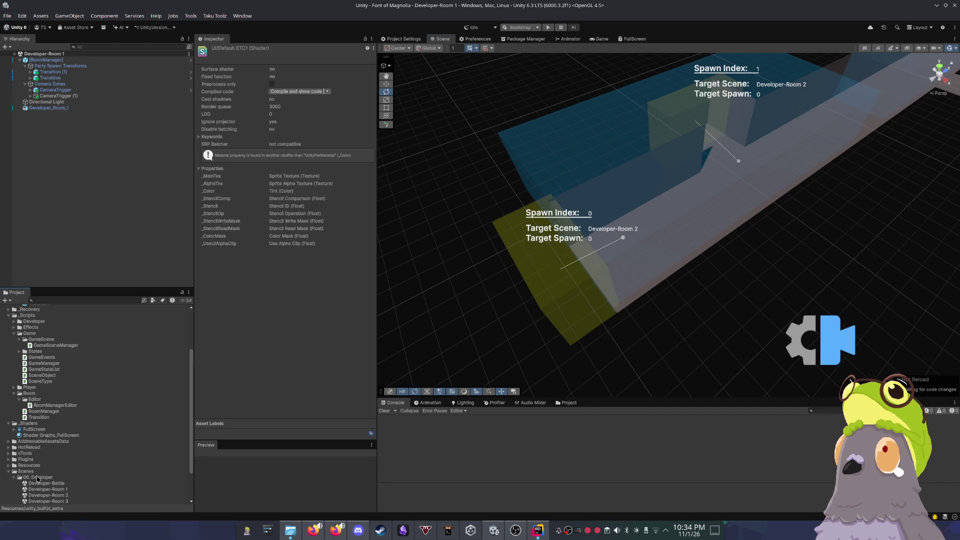
pyautogui.scroll(-2, 40, 475)
pyautogui.click(38, 472)
pyautogui.doubleClick(35, 471)
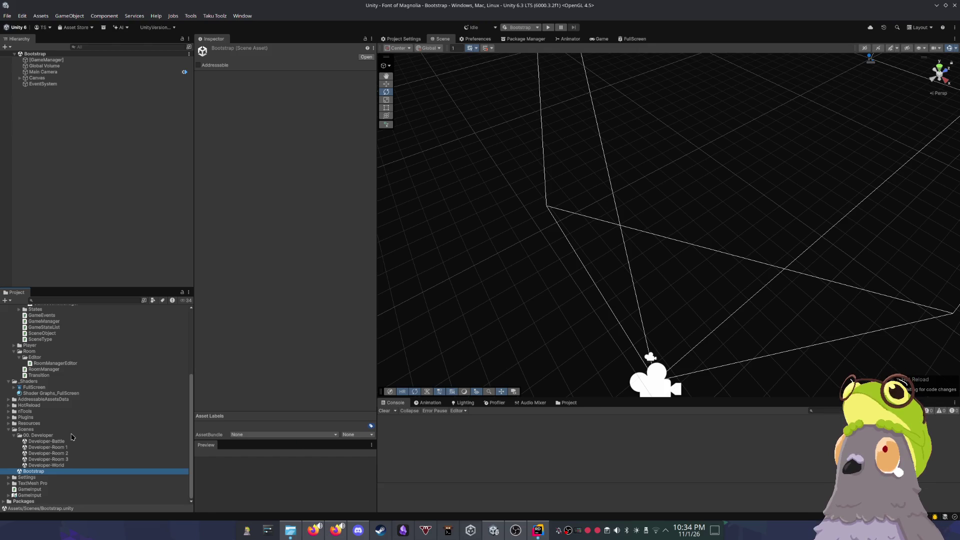
pyautogui.doubleClick(56, 441)
pyautogui.doubleClick(46, 471)
pyautogui.hotkey('alt', 'Tab')
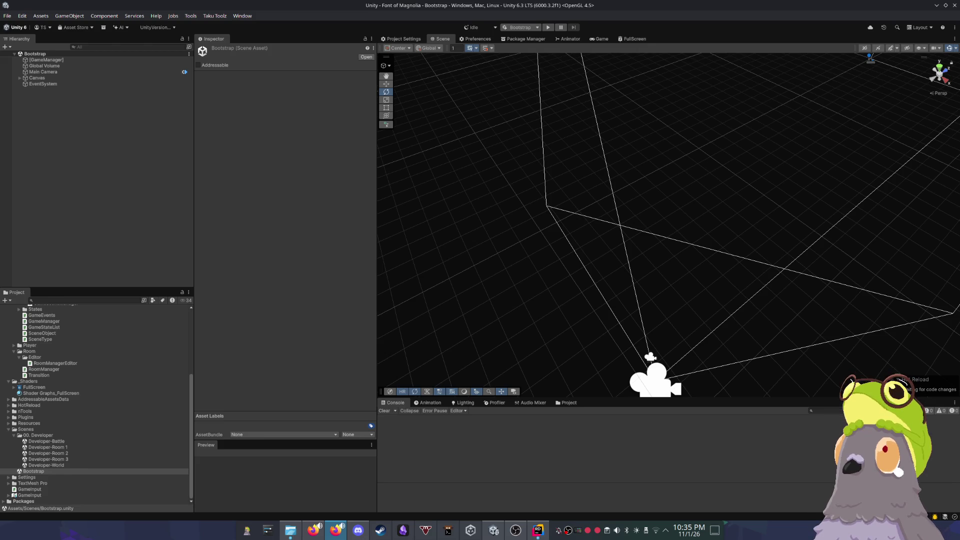
pyautogui.click(533, 535)
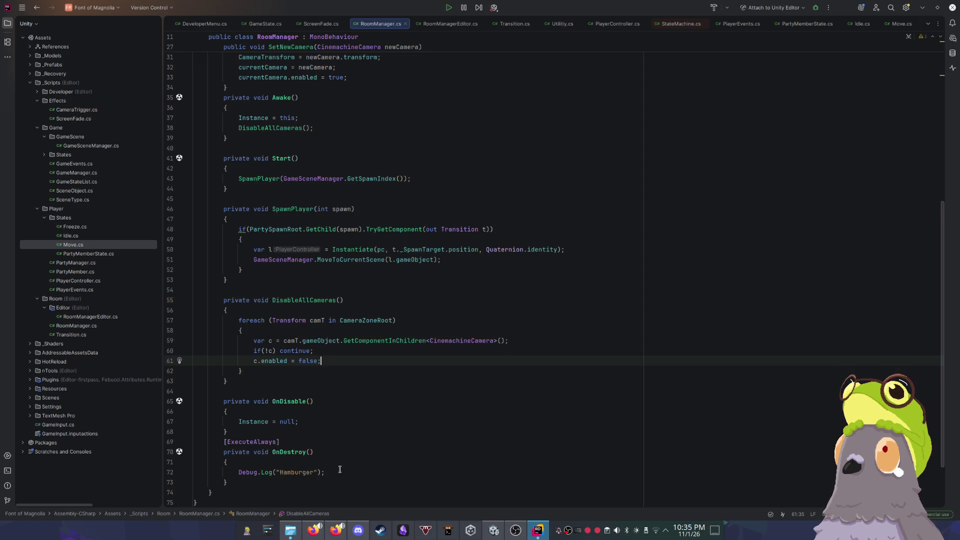
# Step: Delete the OnDestroy logging method from RoomManager
pyautogui.moveTo(251, 483); pyautogui.dragTo(260, 431)
pyautogui.press('BackSpace')
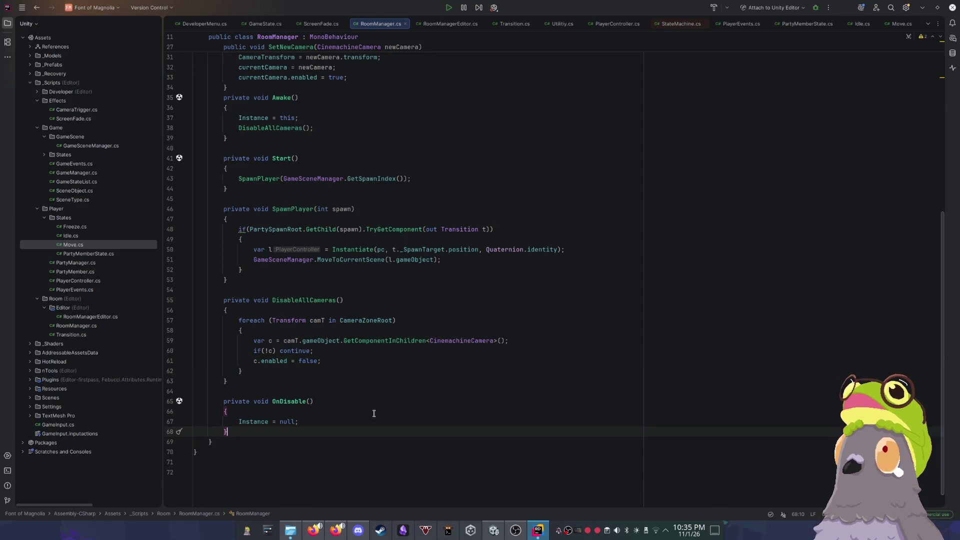
pyautogui.click(379, 391)
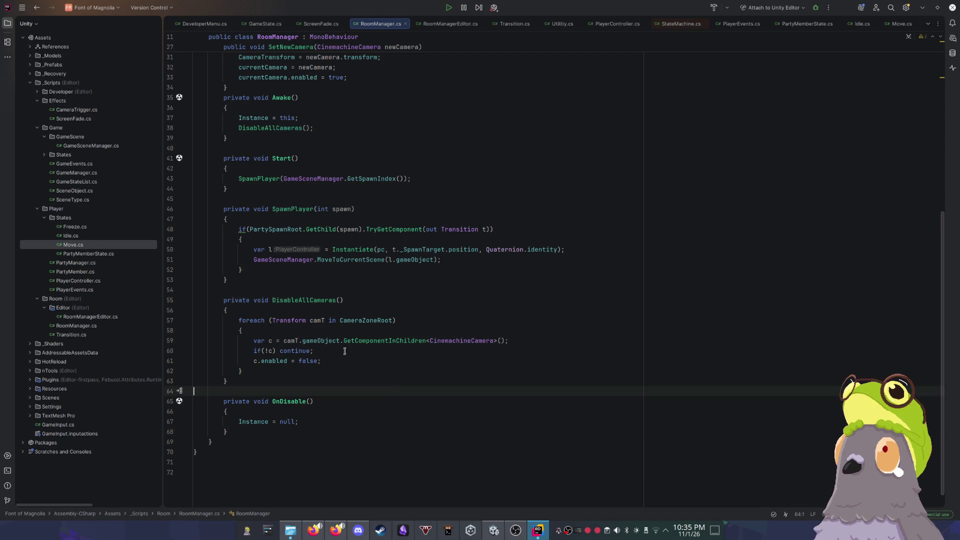
# Step: Create a SceneCloser class in the Developer/Editor folder and return to Unity
pyautogui.click(49, 100)
pyautogui.click(37, 91)
pyautogui.doubleClick(60, 100)
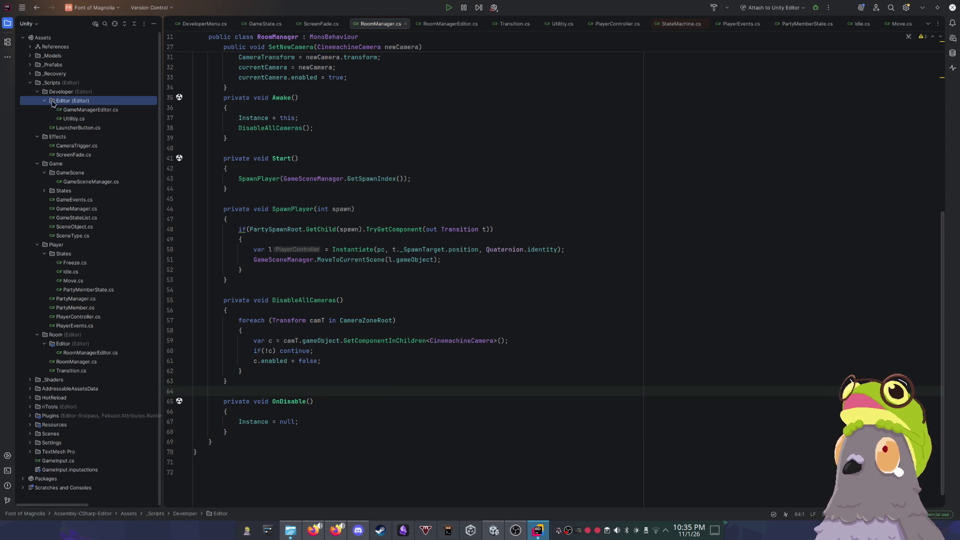
pyautogui.rightClick(64, 100)
pyautogui.moveTo(129, 108)
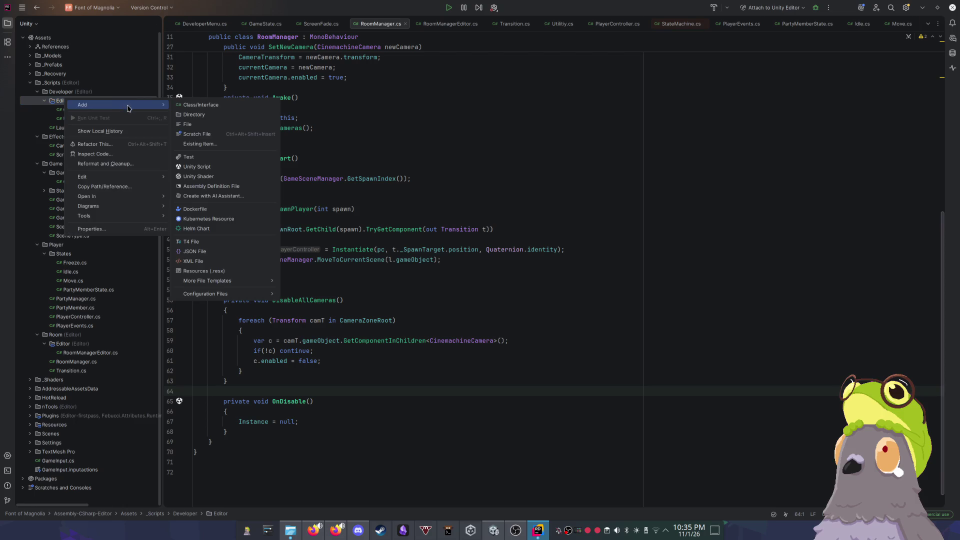
pyautogui.click(228, 105)
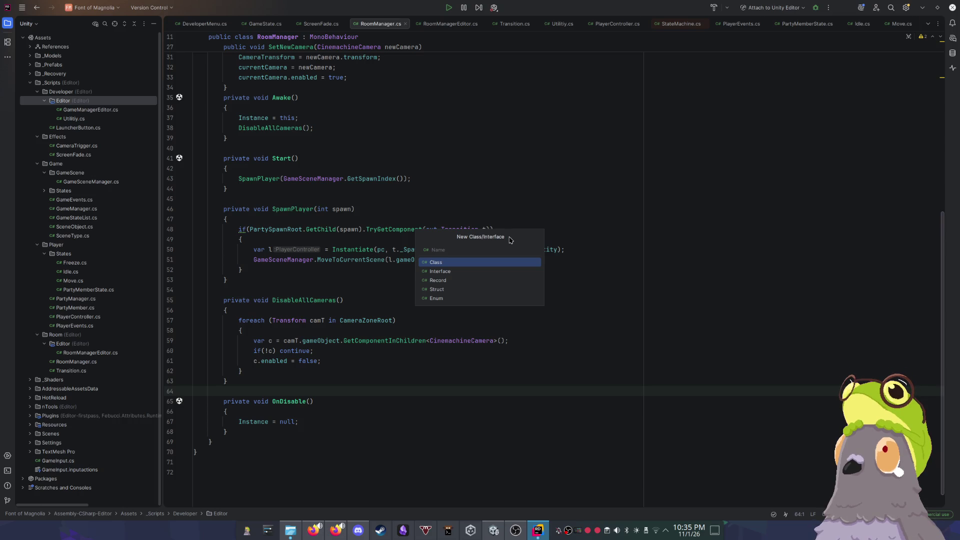
pyautogui.write('SceneCloser')
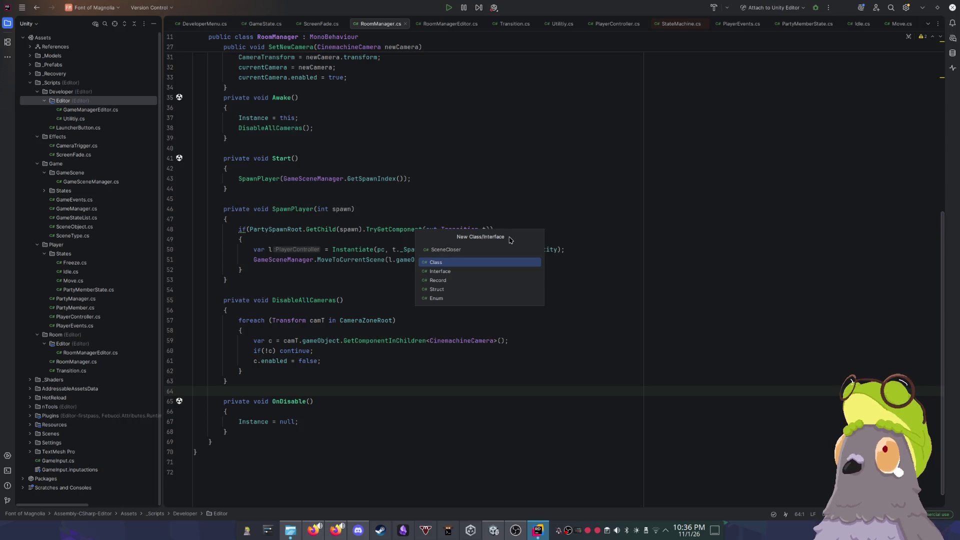
pyautogui.press('Return')
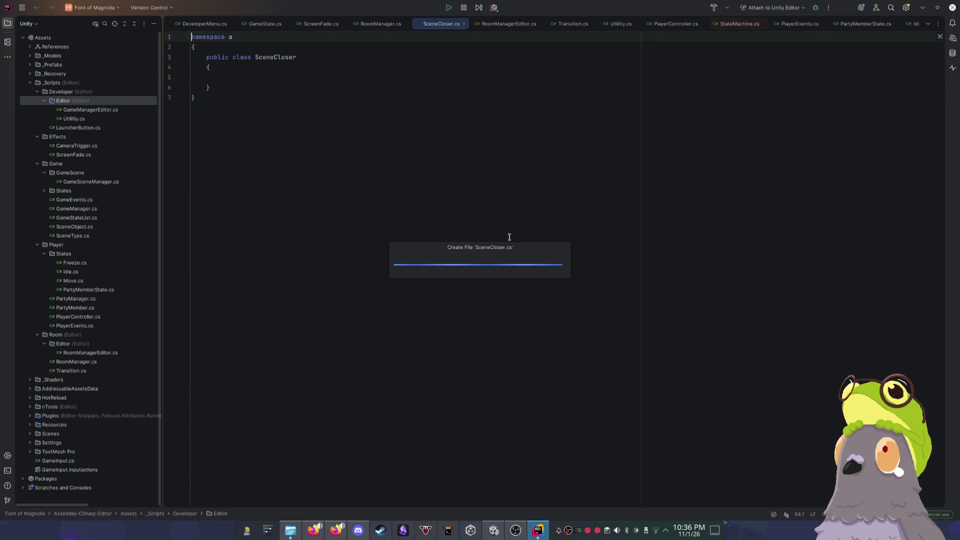
pyautogui.click(400, 139)
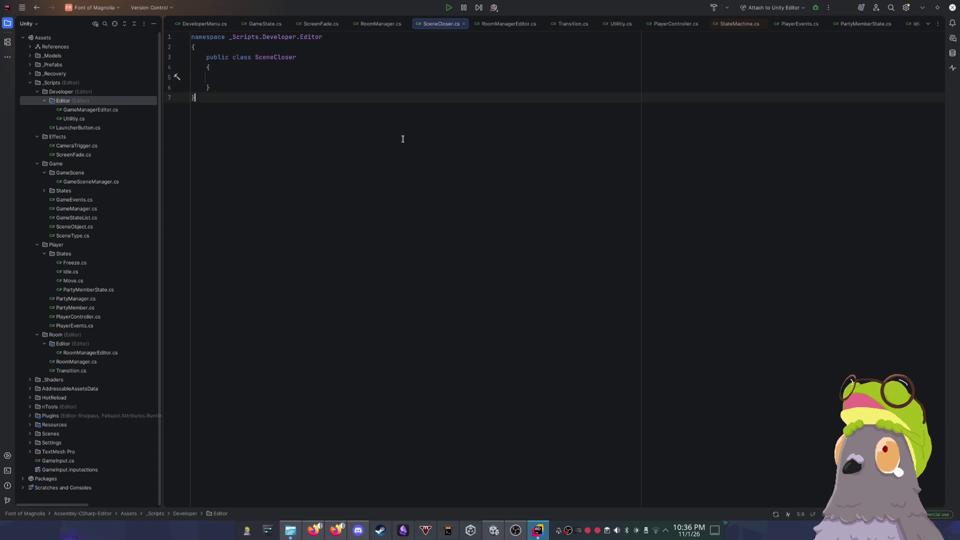
pyautogui.click(922, 7)
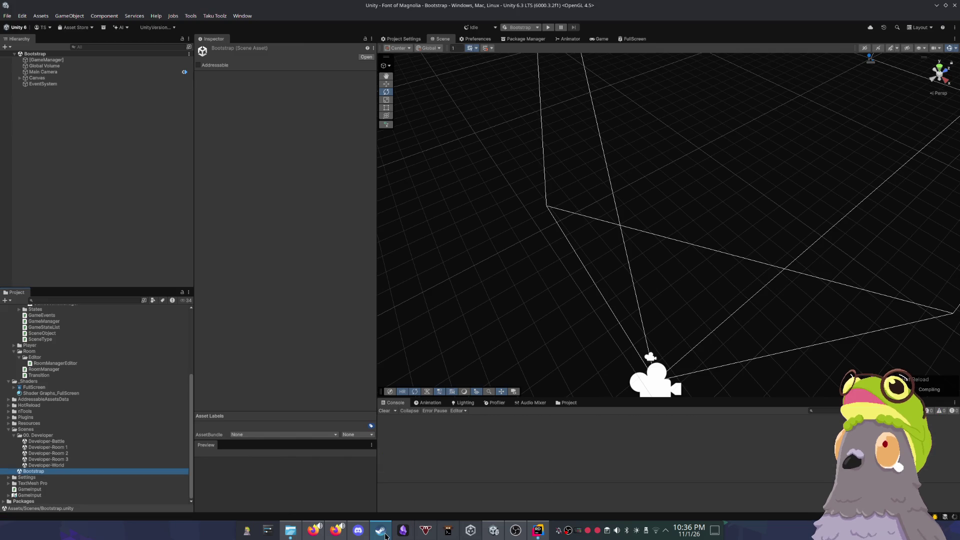
pyautogui.click(403, 530)
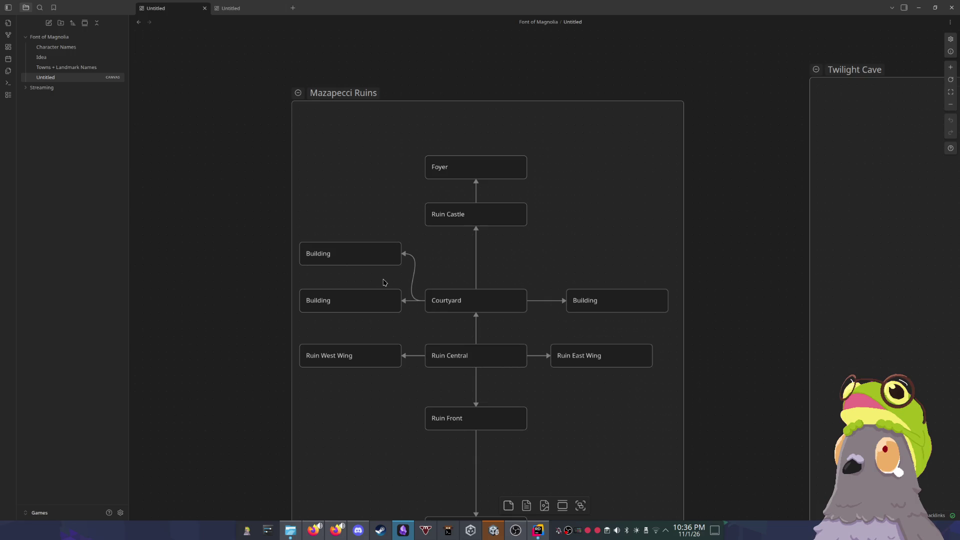
pyautogui.scroll(-10, 384, 282)
pyautogui.moveTo(627, 257); pyautogui.dragTo(508, 305)
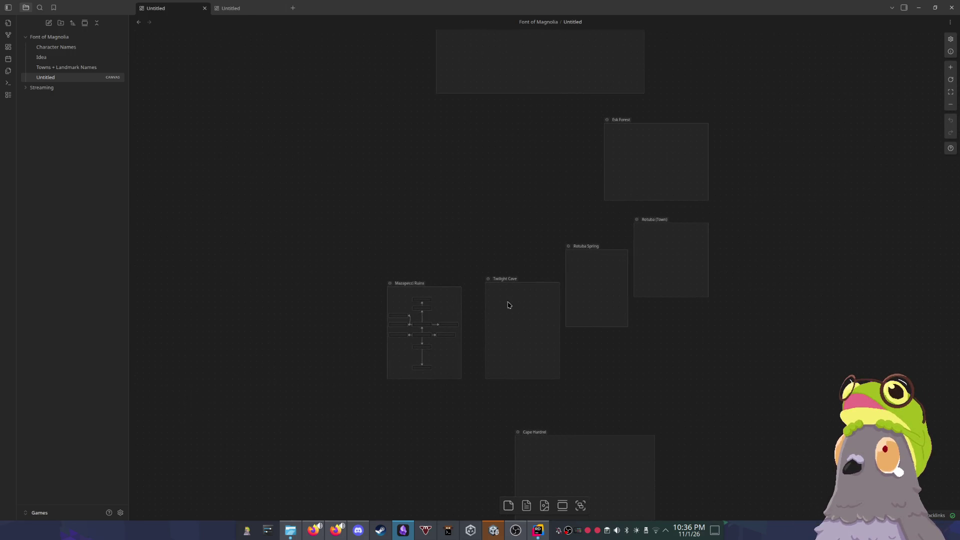
pyautogui.scroll(5, 434, 320)
pyautogui.scroll(-4, 426, 325)
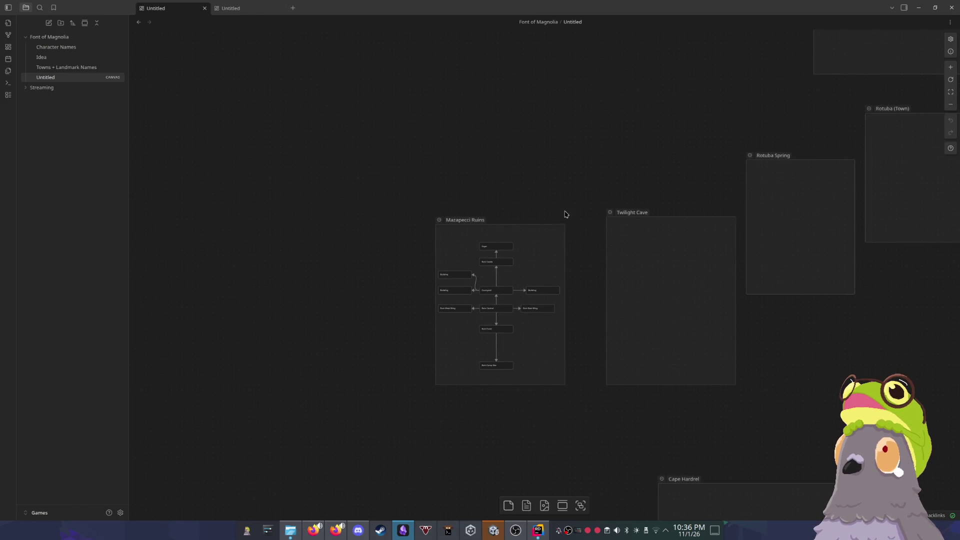
pyautogui.moveTo(565, 213); pyautogui.dragTo(454, 250)
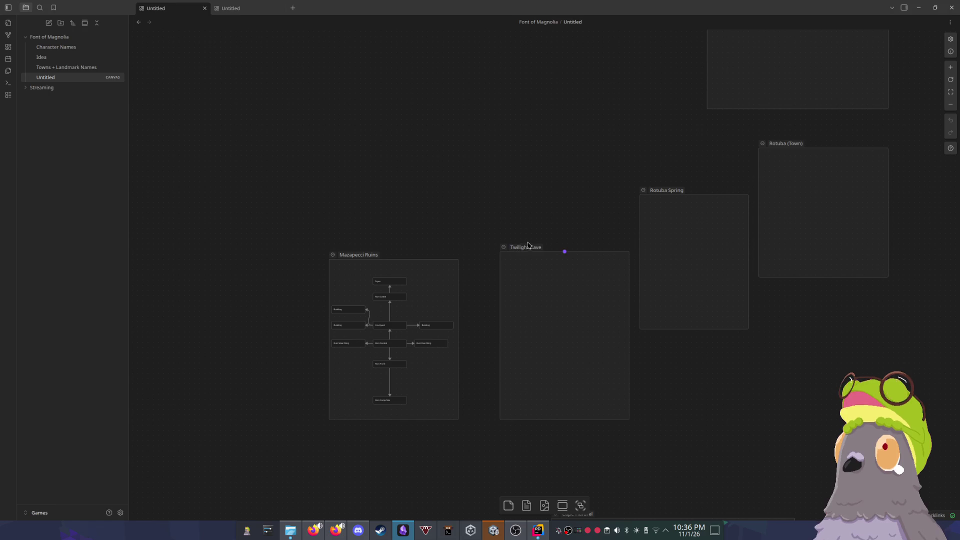
pyautogui.scroll(1, 495, 292)
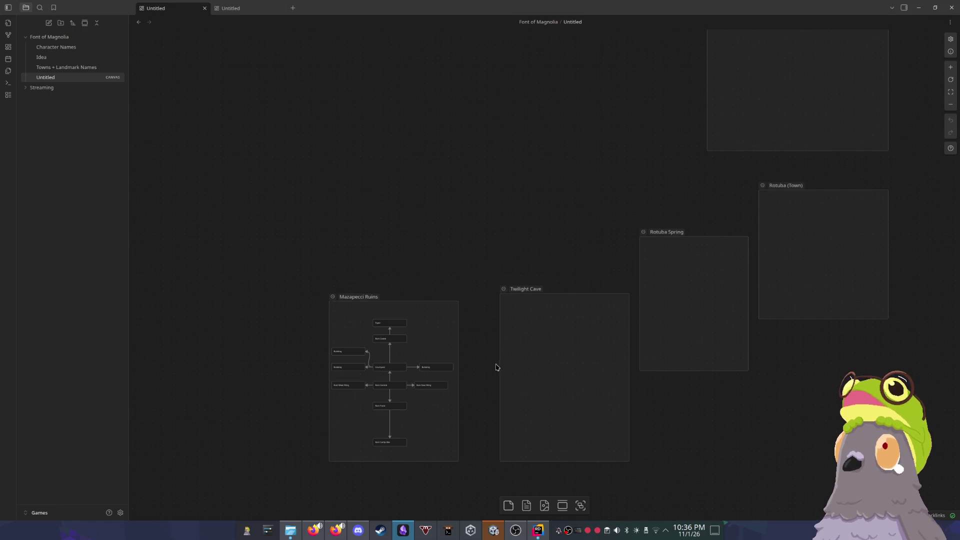
pyautogui.click(919, 7)
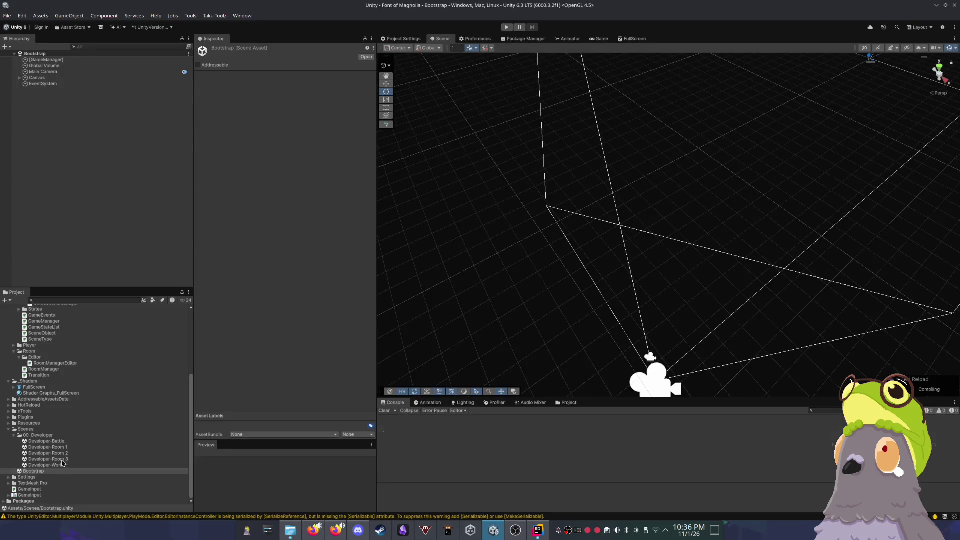
pyautogui.click(384, 411)
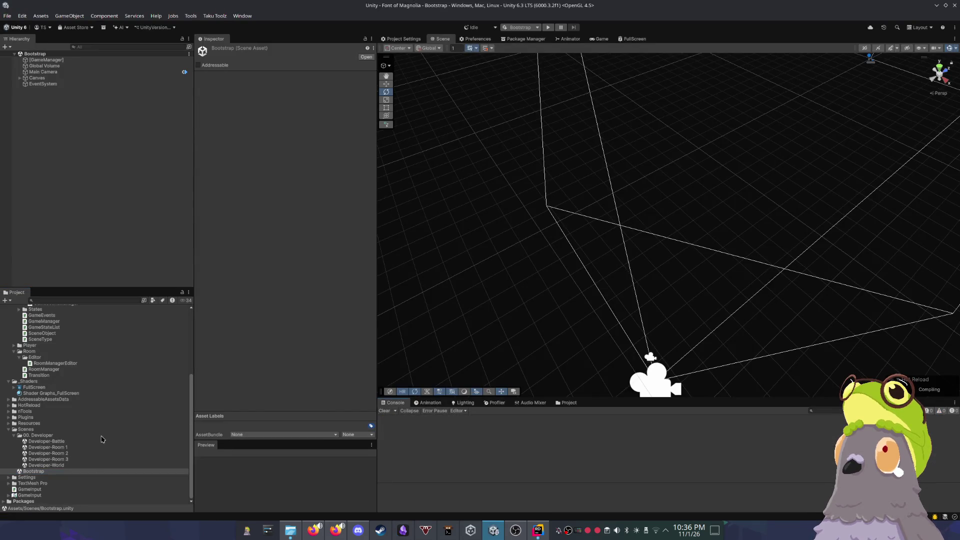
pyautogui.click(57, 448)
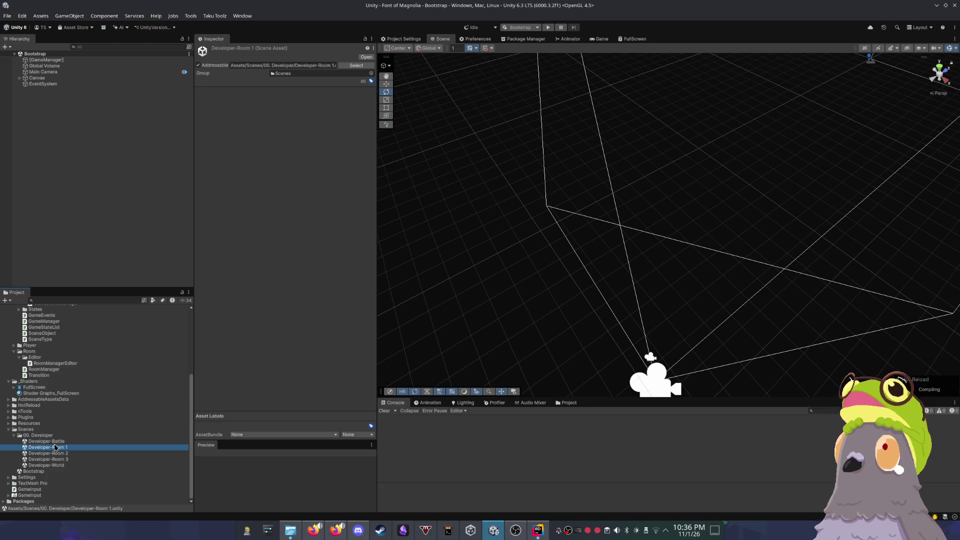
pyautogui.doubleClick(57, 448)
pyautogui.click(541, 262)
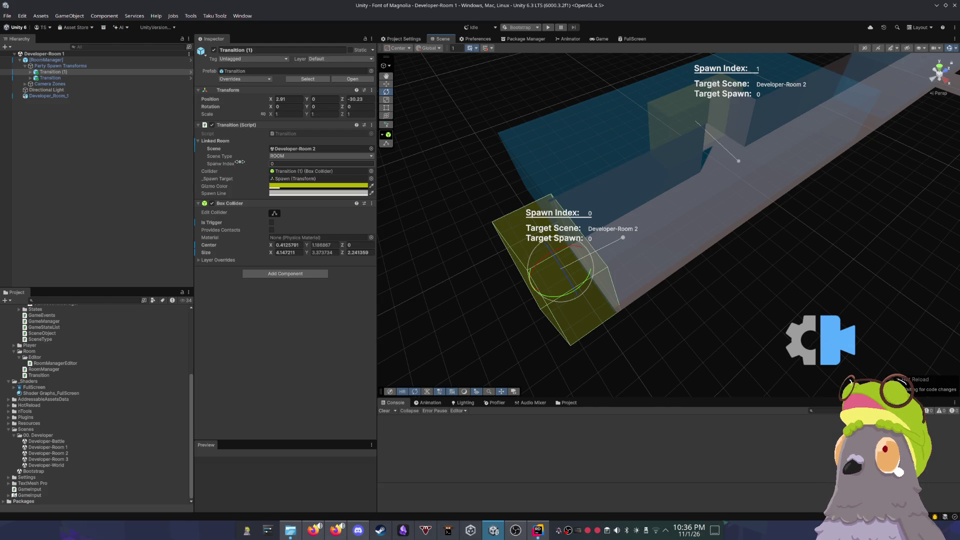
pyautogui.moveTo(708, 209); pyautogui.dragTo(714, 211)
pyautogui.moveTo(528, 208)
pyautogui.mouseDown()
pyautogui.moveTo(550, 195)
pyautogui.moveTo(475, 181)
pyautogui.mouseUp()
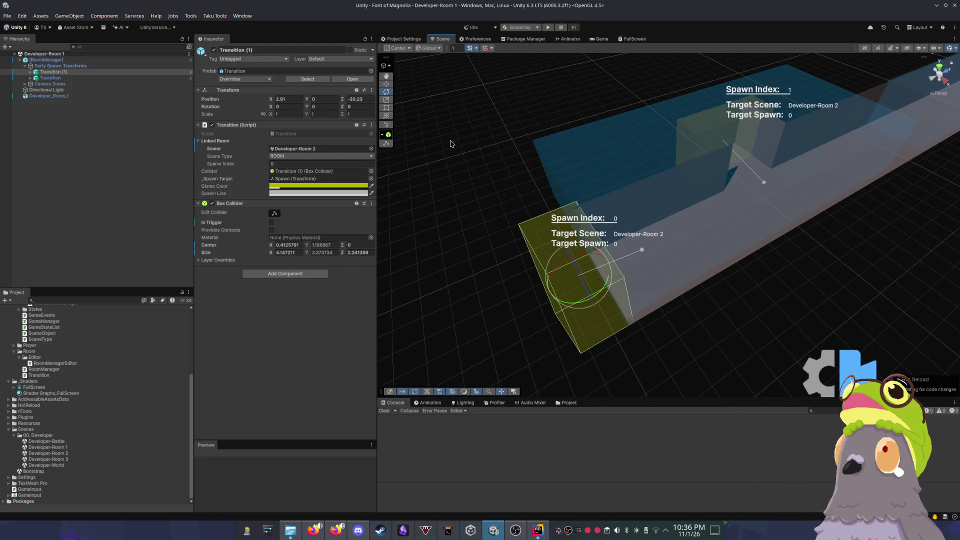
pyautogui.moveTo(686, 317)
pyautogui.mouseDown()
pyautogui.moveTo(682, 328)
pyautogui.moveTo(647, 302)
pyautogui.mouseUp()
pyautogui.moveTo(698, 279); pyautogui.dragTo(693, 257)
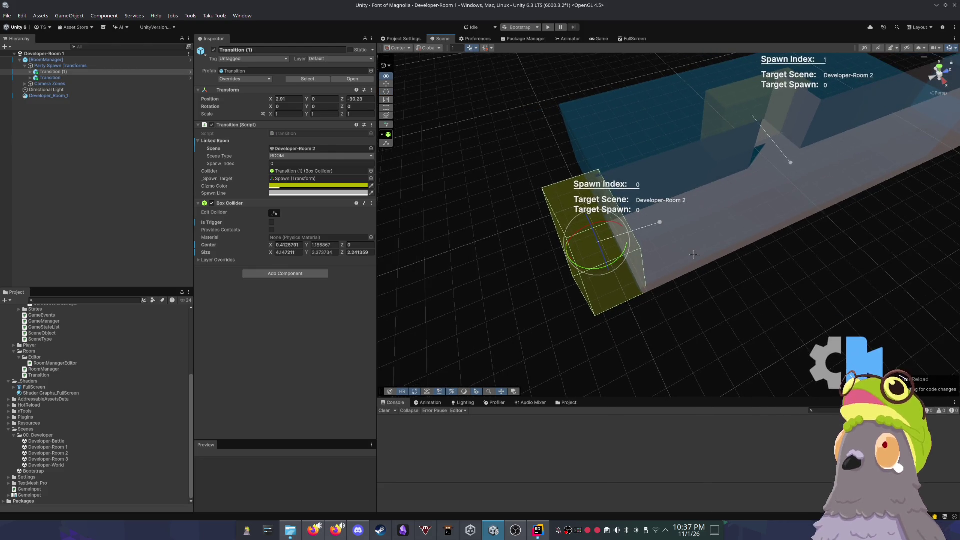
pyautogui.click(716, 298)
pyautogui.moveTo(718, 293)
pyautogui.mouseDown()
pyautogui.moveTo(707, 302)
pyautogui.moveTo(722, 303)
pyautogui.mouseUp()
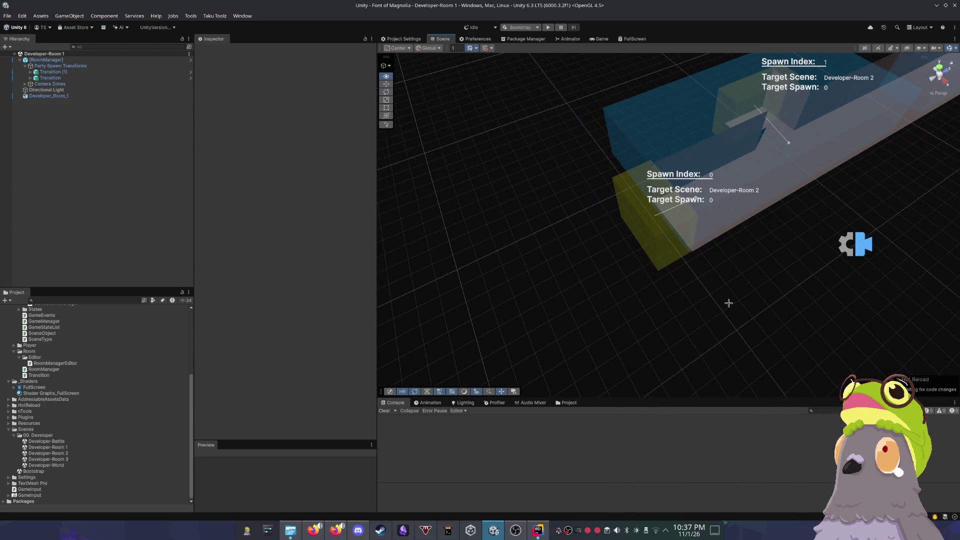
pyautogui.press('e')
pyautogui.moveTo(483, 171)
pyautogui.mouseDown()
pyautogui.moveTo(778, 237)
pyautogui.moveTo(742, 172)
pyautogui.moveTo(752, 238)
pyautogui.moveTo(760, 215)
pyautogui.mouseUp()
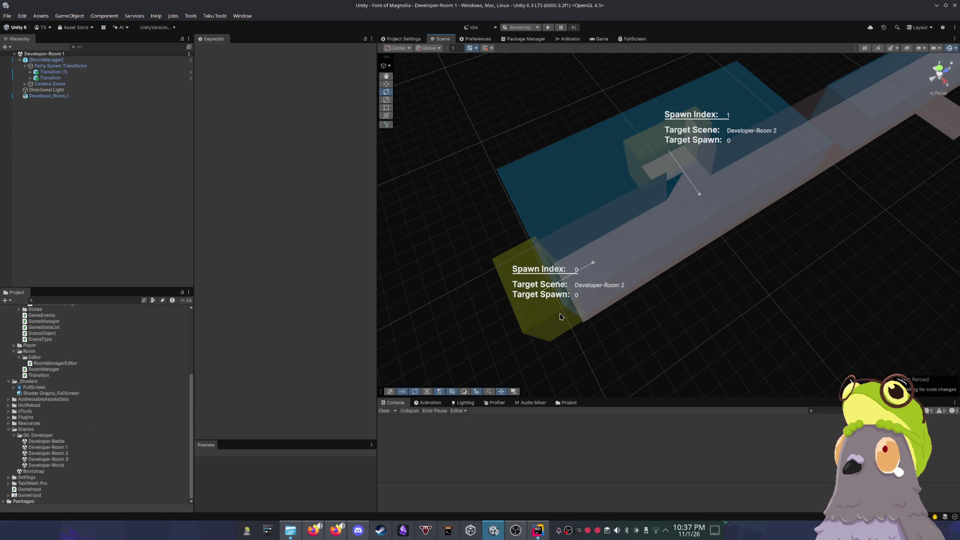
pyautogui.click(546, 309)
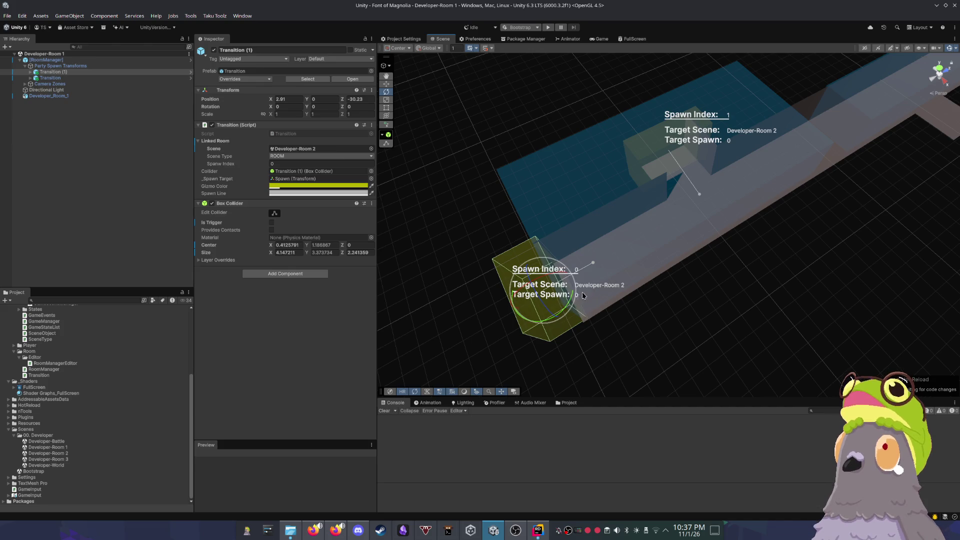
pyautogui.doubleClick(63, 454)
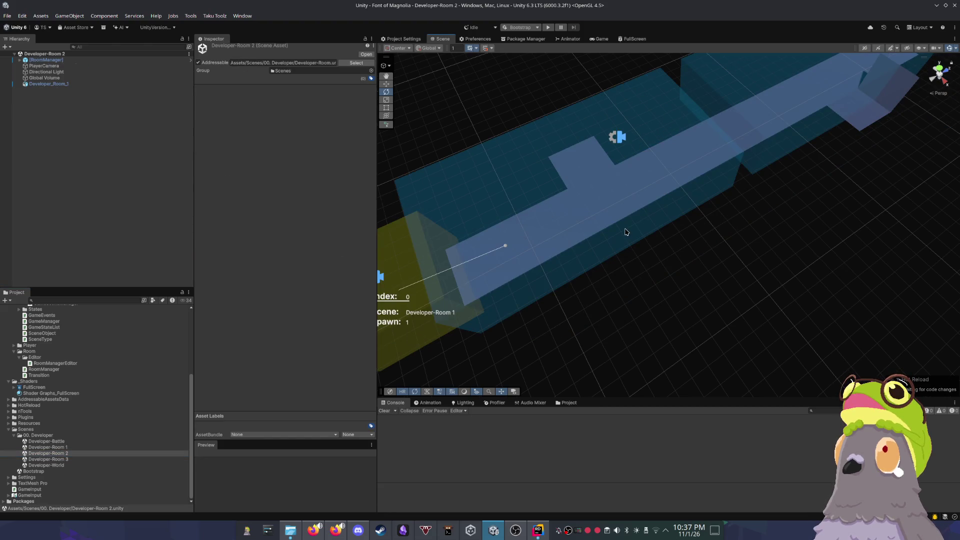
pyautogui.scroll(5, 608, 227)
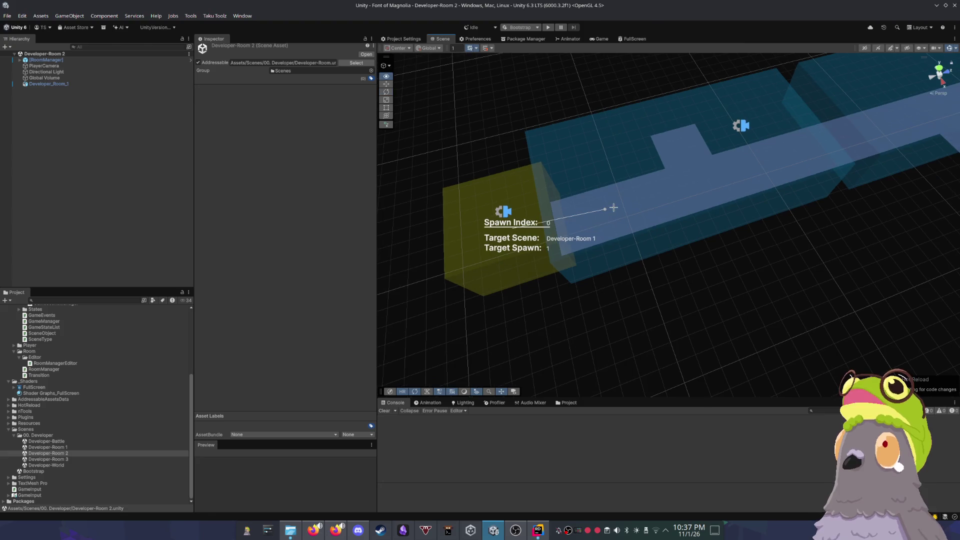
pyautogui.scroll(-3, 662, 176)
pyautogui.doubleClick(65, 448)
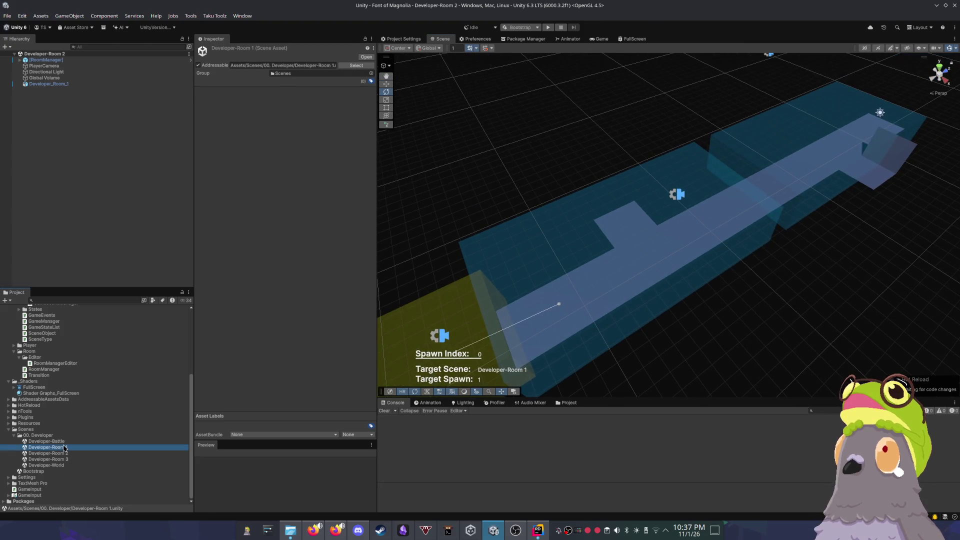
pyautogui.click(593, 353)
pyautogui.moveTo(220, 164); pyautogui.dragTo(284, 176)
pyautogui.hotkey('ctrl', 'z')
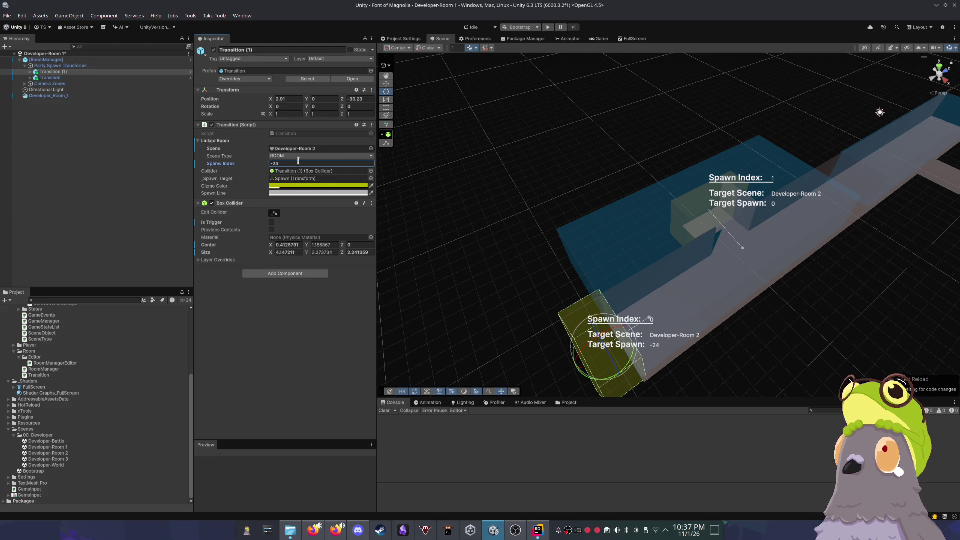
pyautogui.click(313, 156)
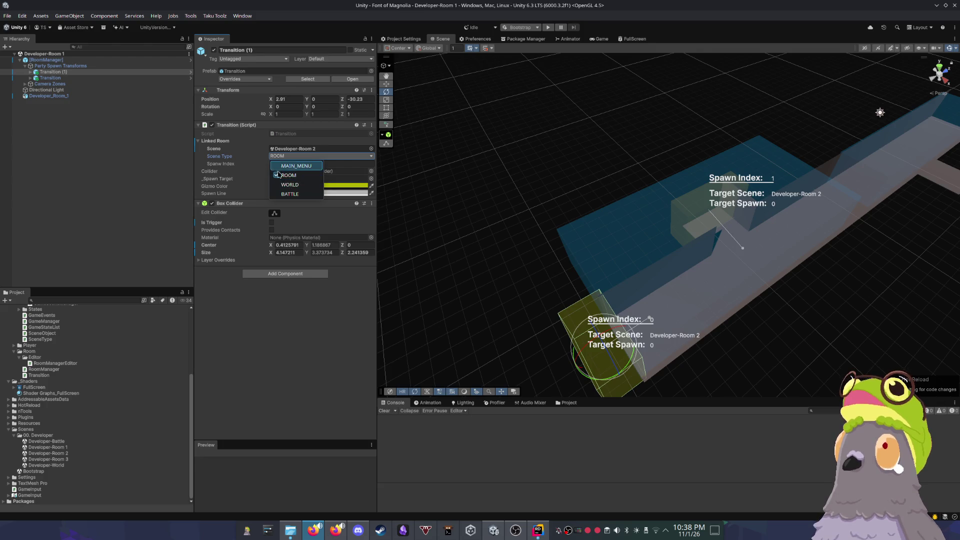
pyautogui.click(476, 273)
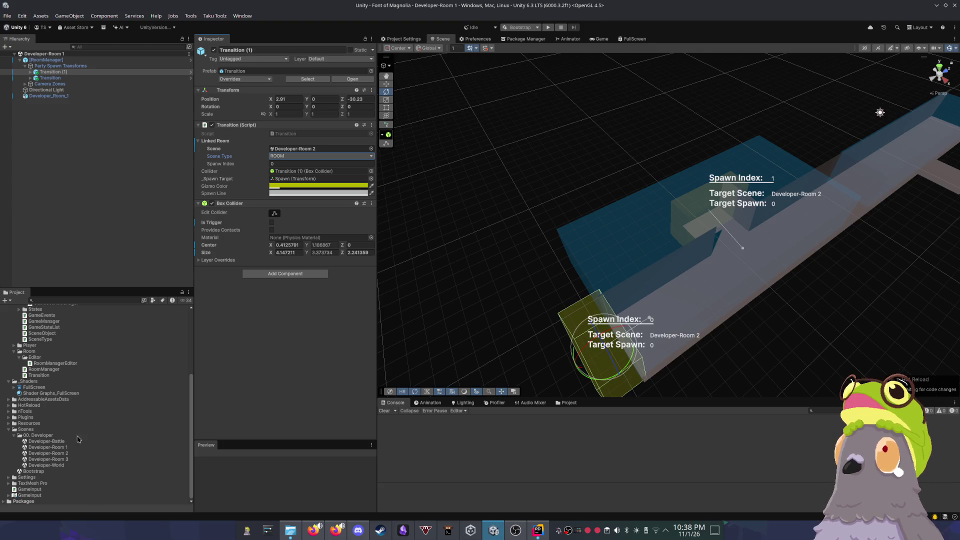
pyautogui.moveTo(50, 453)
pyautogui.mouseDown()
pyautogui.moveTo(157, 349)
pyautogui.moveTo(129, 433)
pyautogui.moveTo(98, 440)
pyautogui.mouseUp()
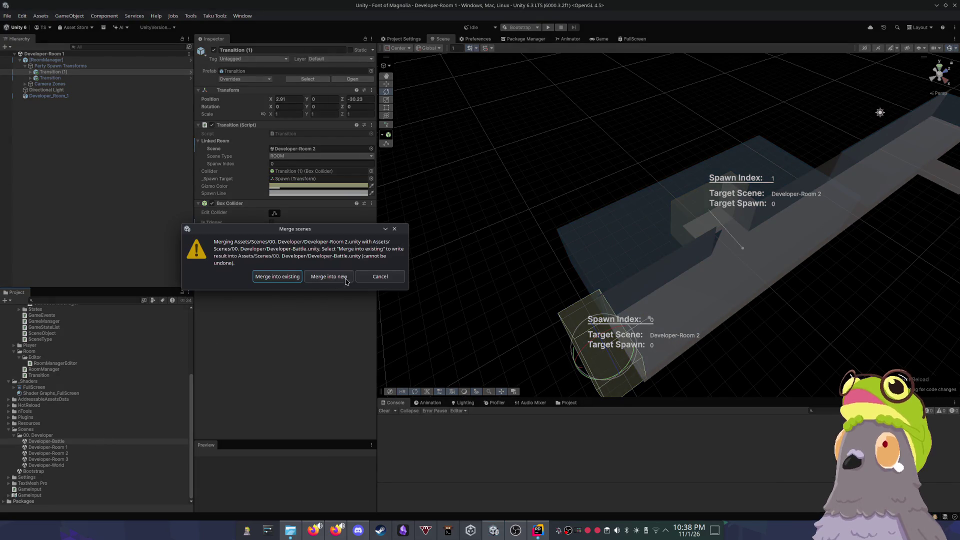
pyautogui.click(389, 281)
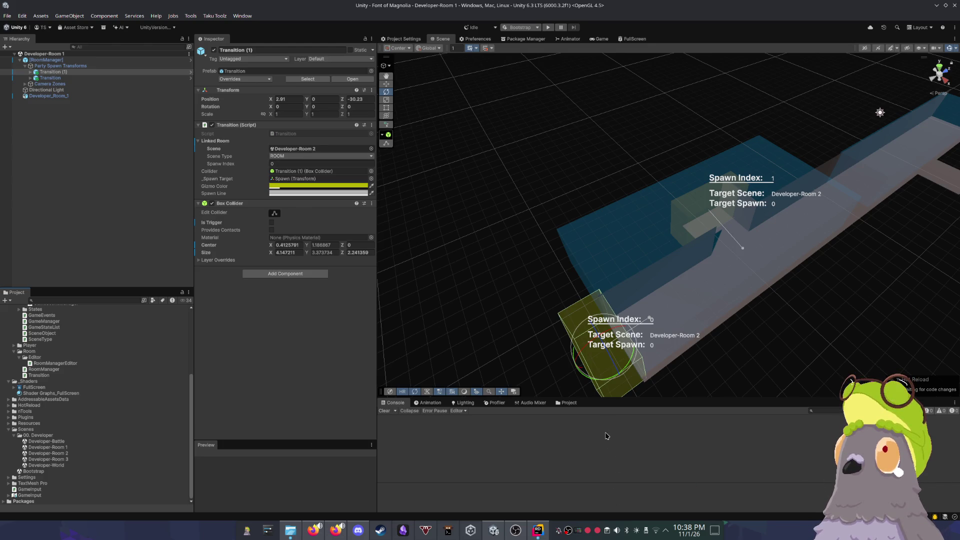
pyautogui.moveTo(622, 285)
pyautogui.mouseDown()
pyautogui.moveTo(627, 272)
pyautogui.moveTo(647, 282)
pyautogui.mouseUp()
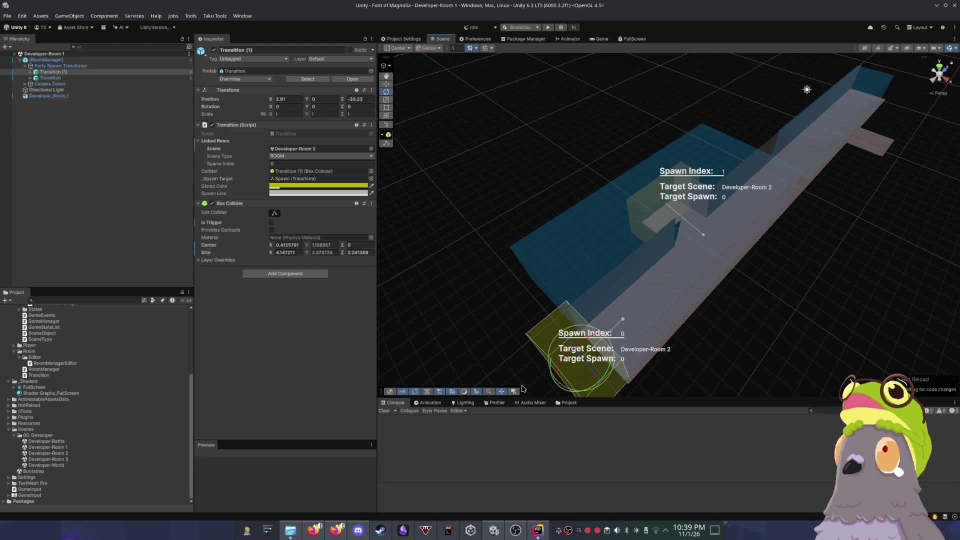
pyautogui.moveTo(565, 304); pyautogui.dragTo(548, 300)
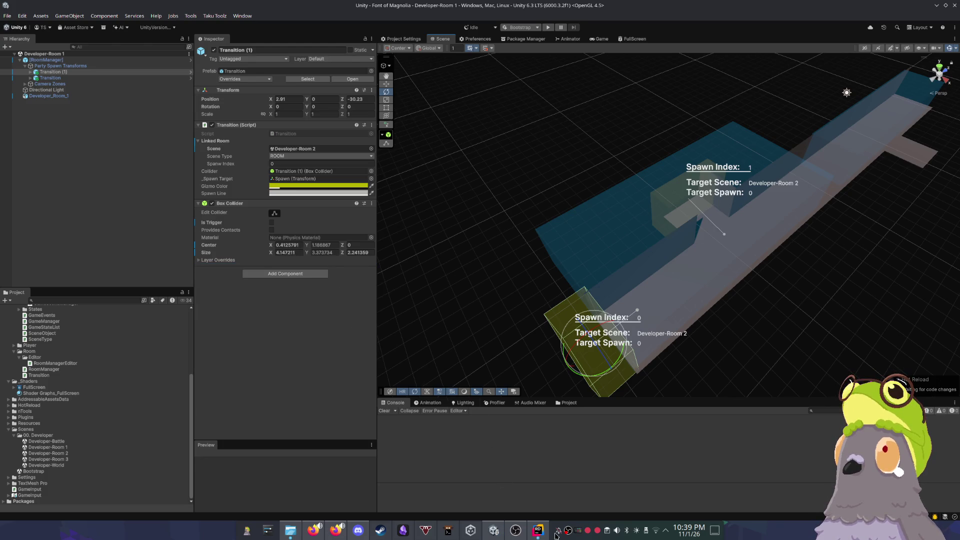
pyautogui.click(538, 531)
pyautogui.click(271, 47)
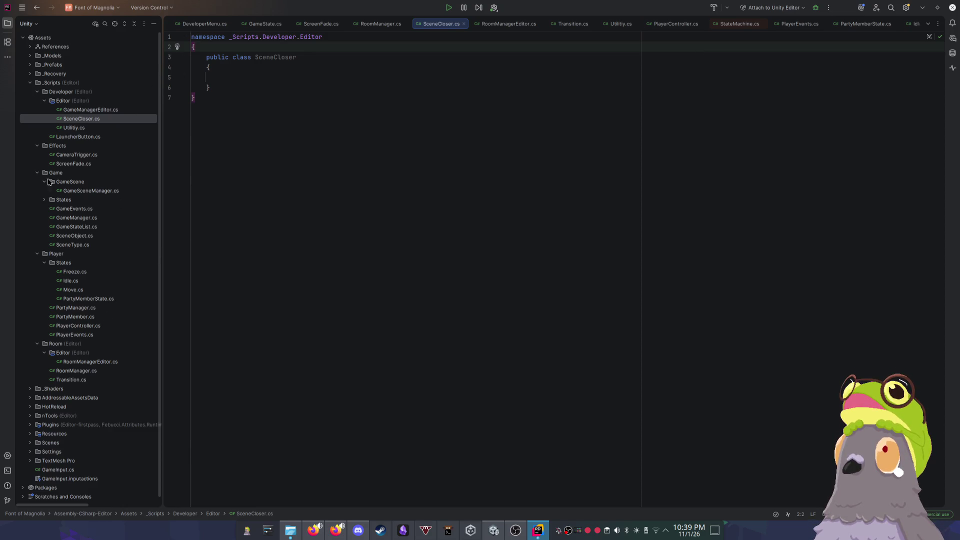
# Step: Open GameManagerEditor.cs and read through GameSceneManager.cs's scene-loading code
pyautogui.doubleClick(84, 111)
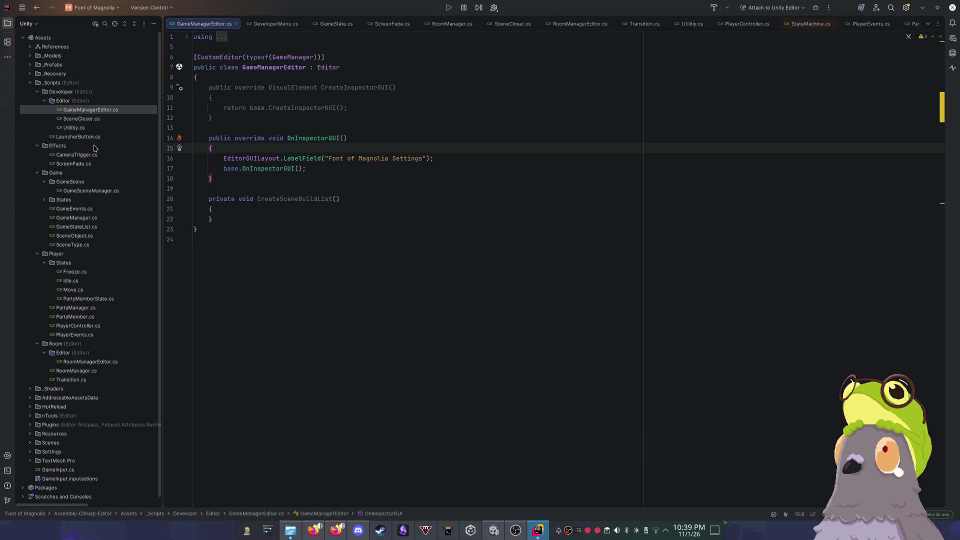
pyautogui.doubleClick(100, 190)
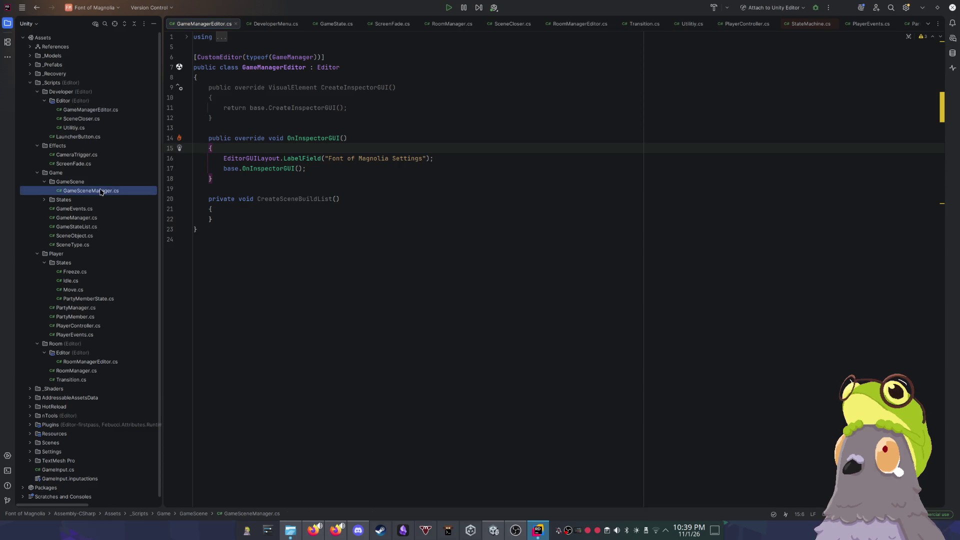
pyautogui.scroll(6, 395, 164)
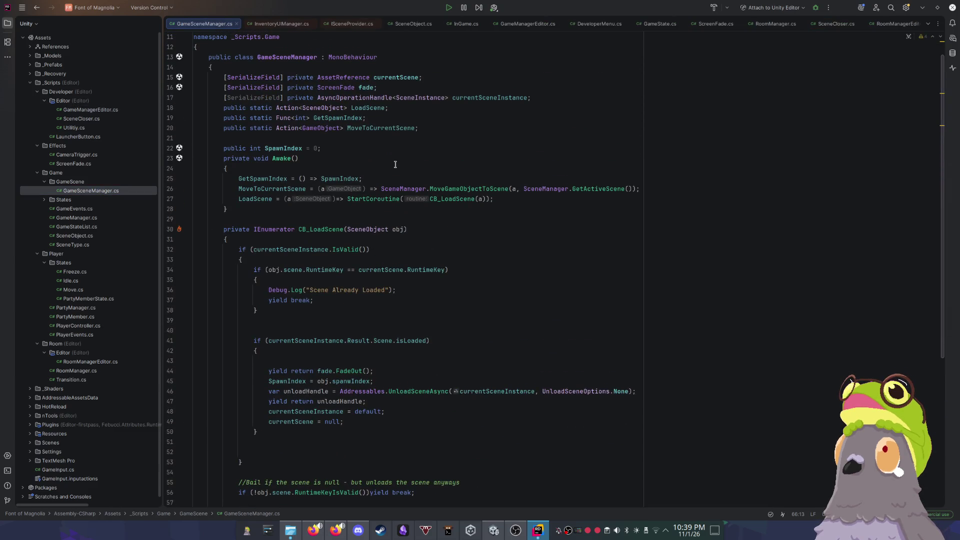
pyautogui.scroll(-6, 395, 165)
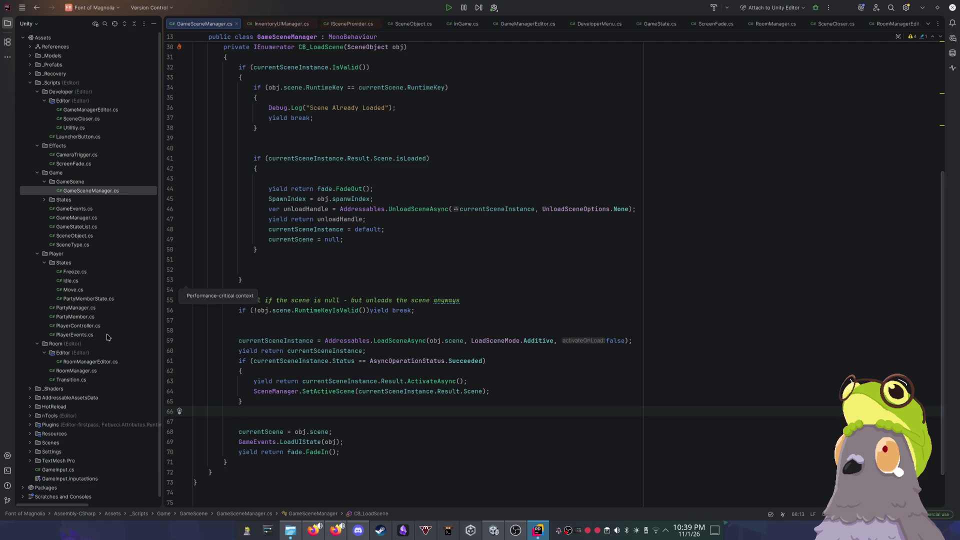
pyautogui.scroll(4, 343, 274)
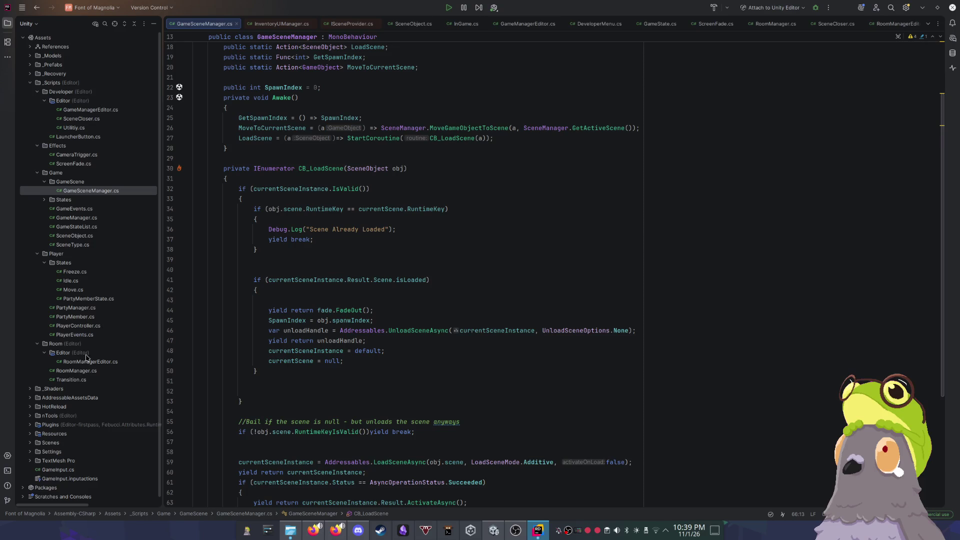
# Step: Review GameManager.cs's LoadMenuIfEditor method, then minimize Rider back to Unity
pyautogui.doubleClick(76, 218)
pyautogui.scroll(-10, 499, 197)
pyautogui.scroll(-2, 499, 197)
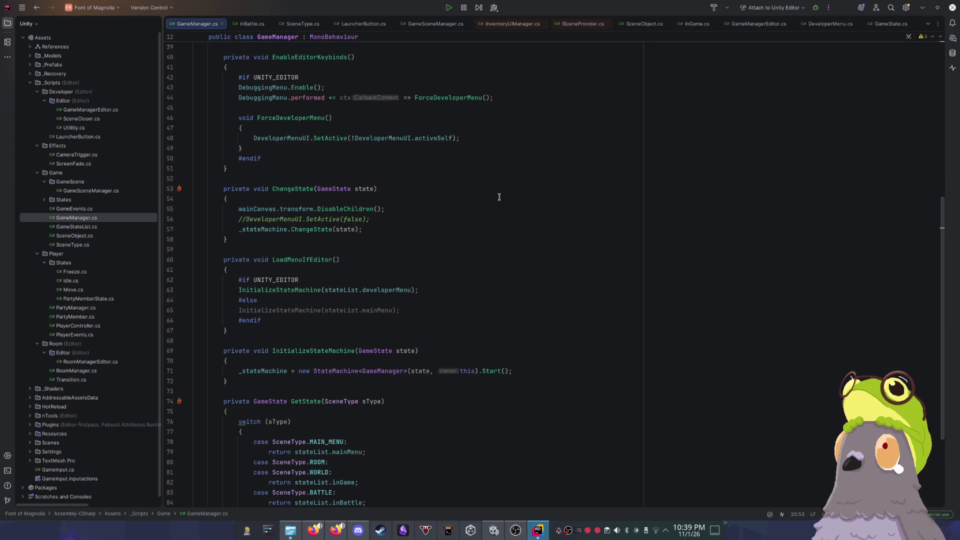
pyautogui.click(505, 270)
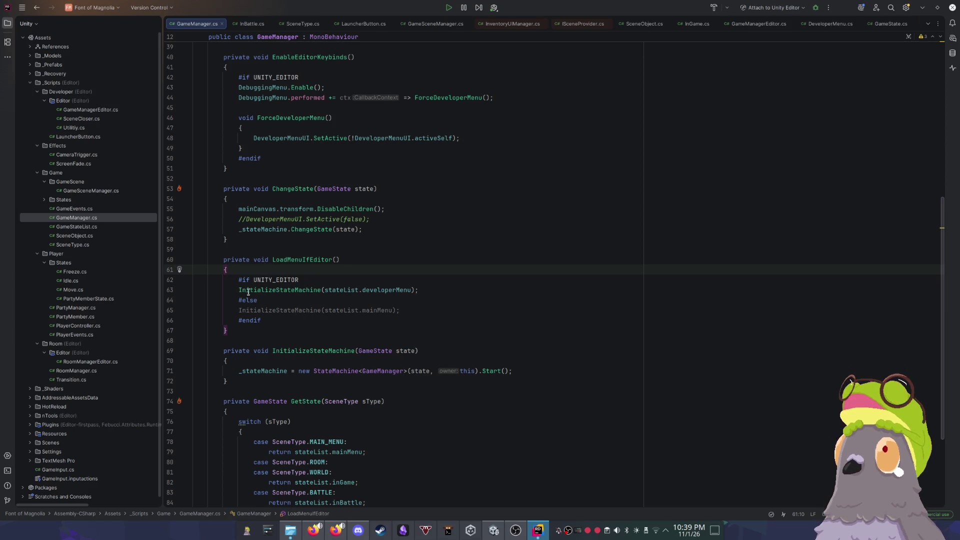
pyautogui.click(923, 7)
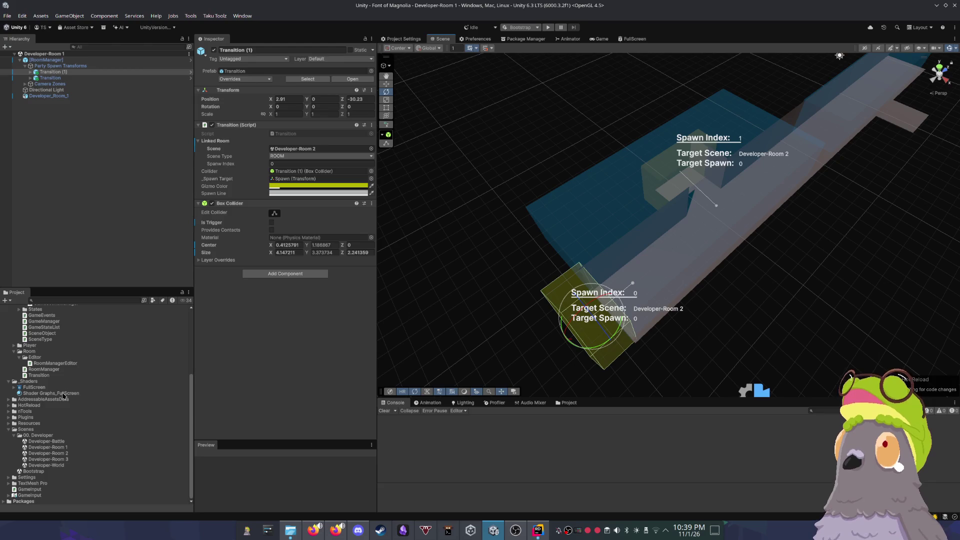
# Step: Open Bootstrap and preview the 99.Developer-Menu canvas in the Game view, toggling it on and off
pyautogui.doubleClick(42, 473)
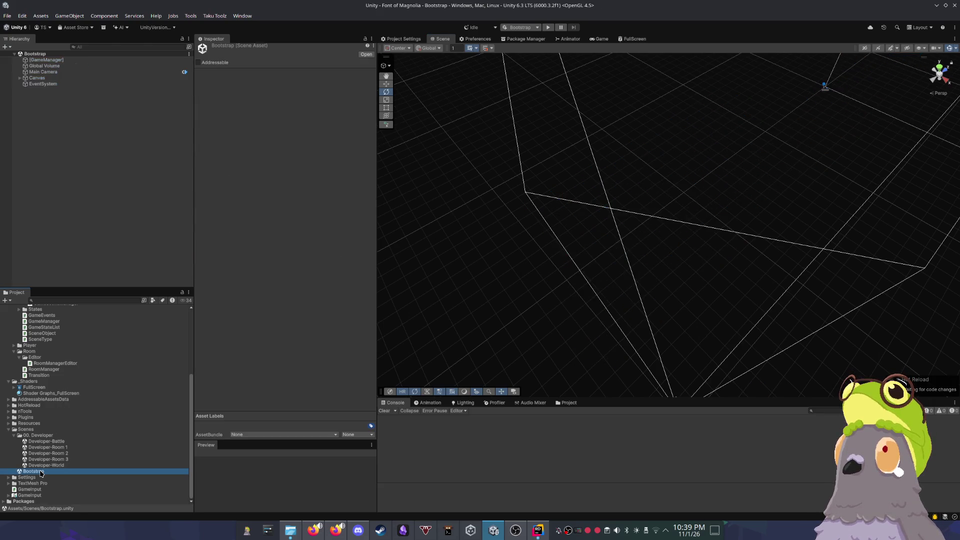
pyautogui.click(20, 78)
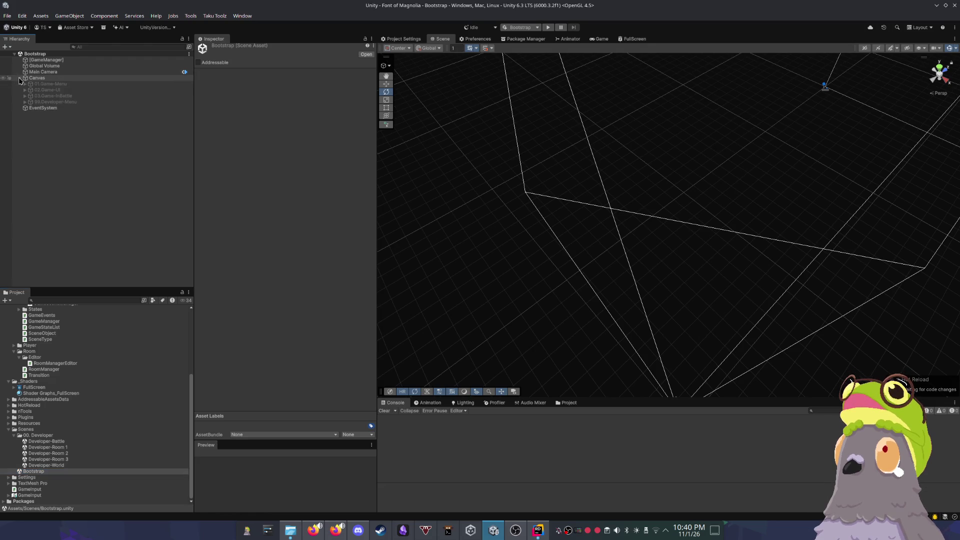
pyautogui.click(56, 102)
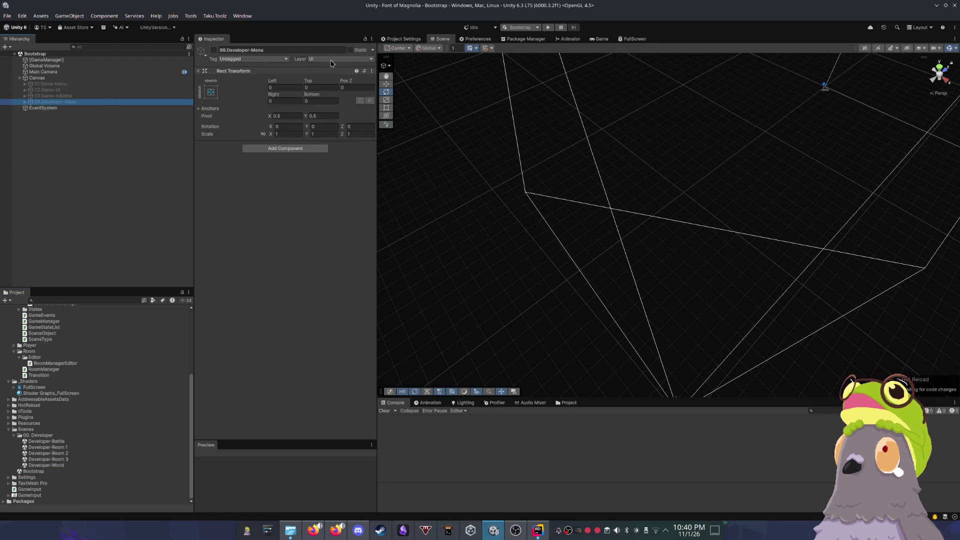
pyautogui.click(600, 39)
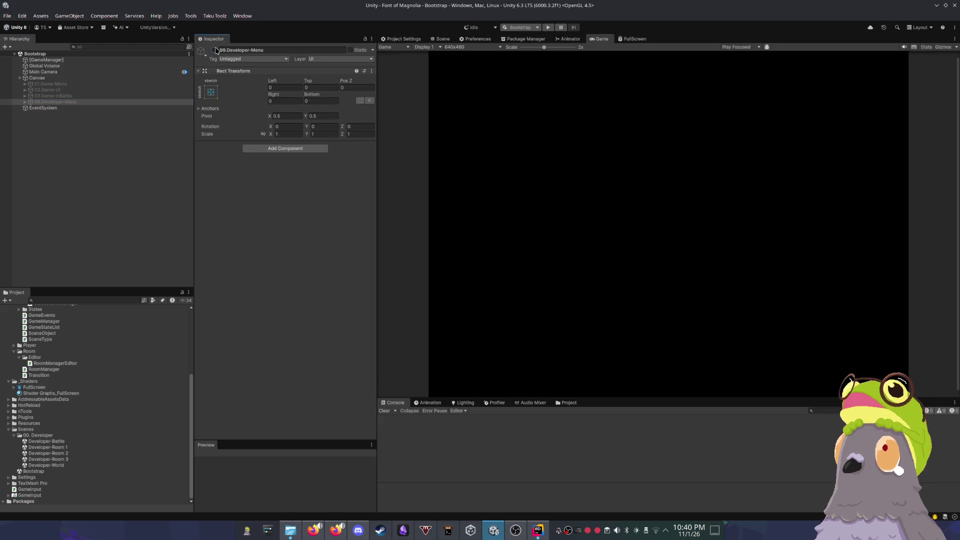
pyautogui.click(213, 50)
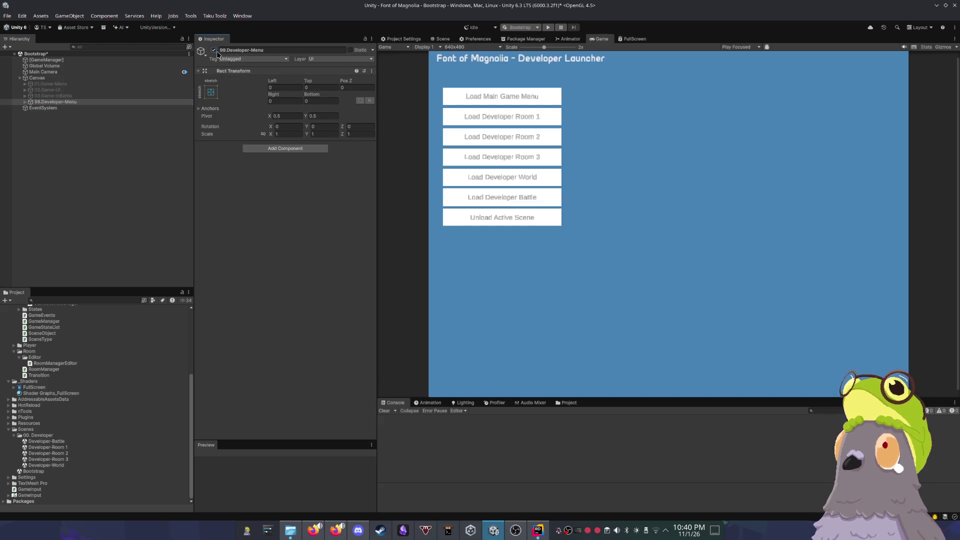
pyautogui.click(213, 50)
# Step: Toggle 01.Game-Menu on and off, then start opening the Developer-Room 1 scene
pyautogui.click(75, 84)
pyautogui.click(214, 50)
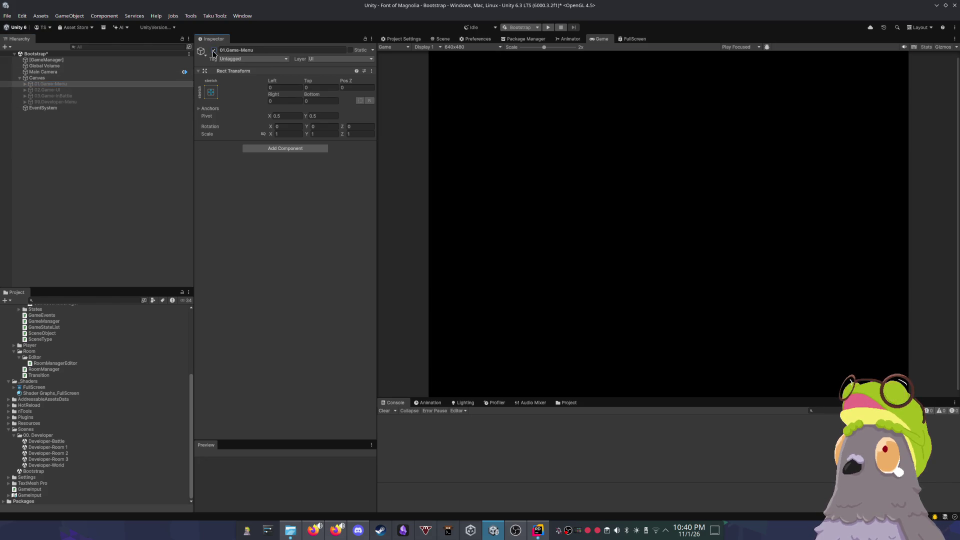
pyautogui.click(213, 50)
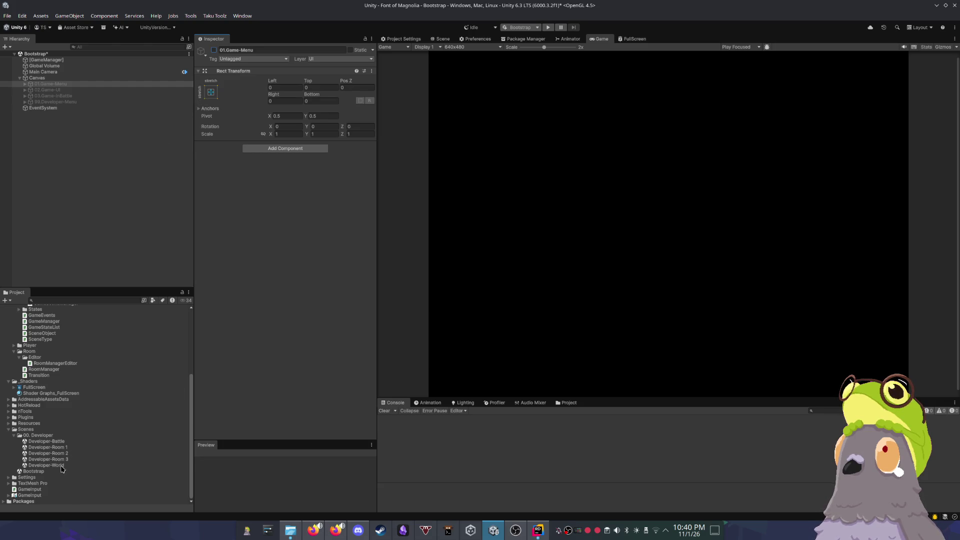
pyautogui.doubleClick(61, 447)
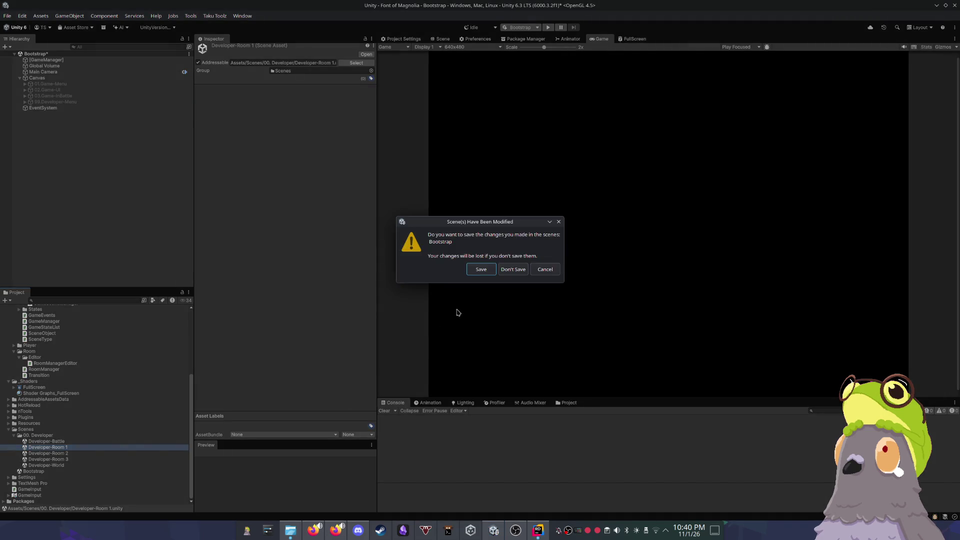
# Step: Save Bootstrap, expand [RoomManager]'s spawn zones in Developer-Room 1's Scene view, then switch to Rider
pyautogui.click(482, 270)
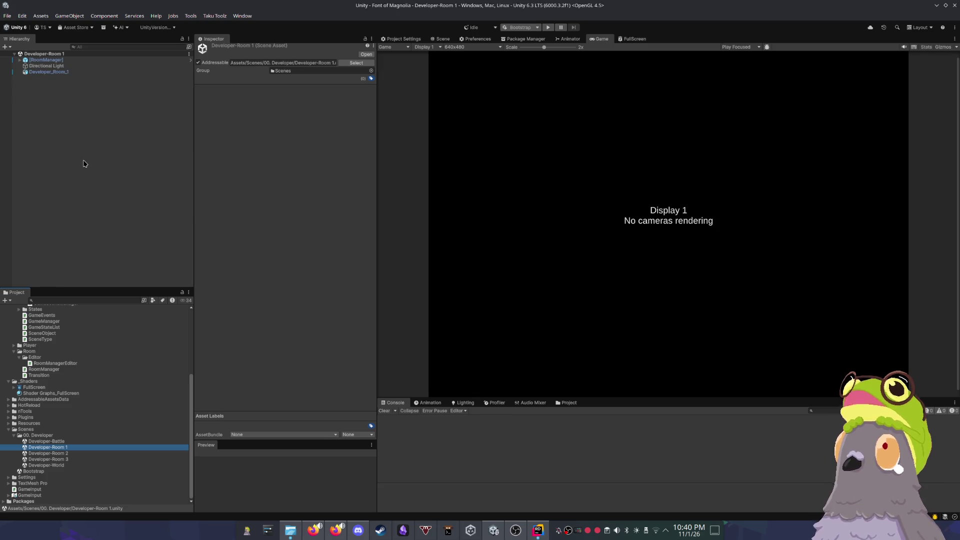
pyautogui.click(19, 61)
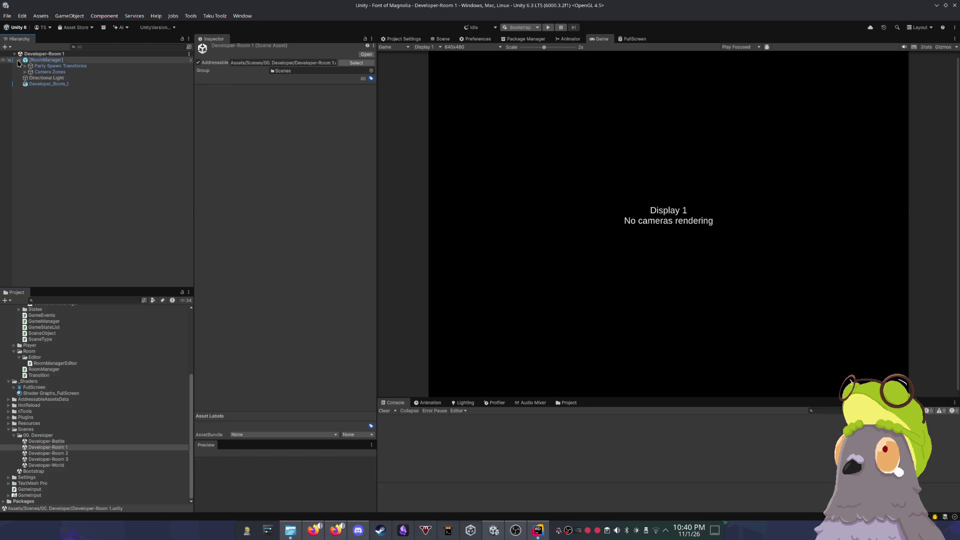
pyautogui.click(436, 40)
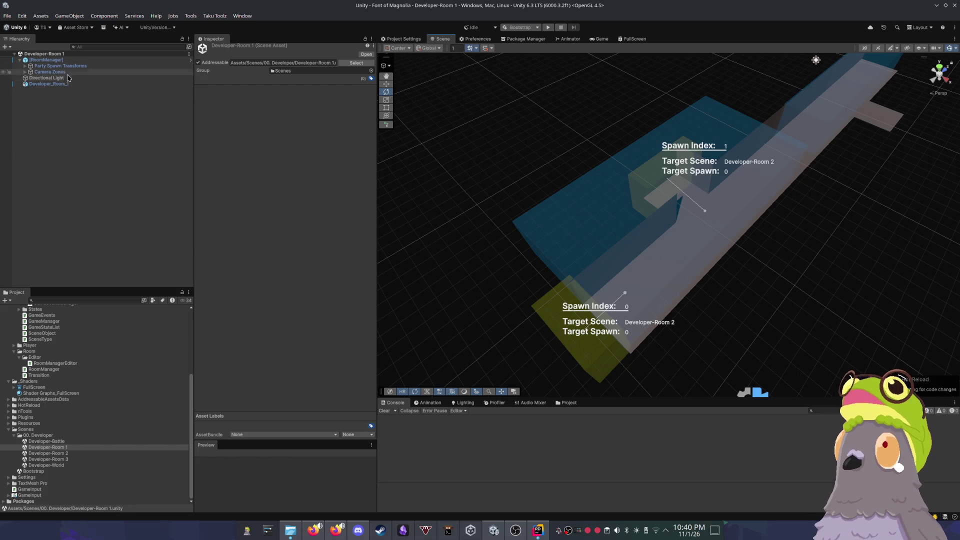
pyautogui.hotkey('alt', 'Tab')
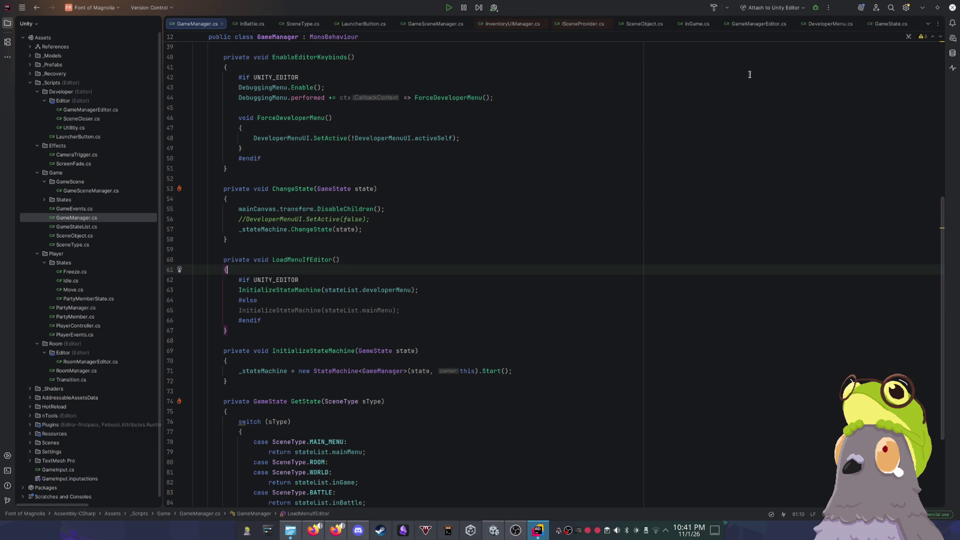
# Step: Click line 51 of GameManager.cs and minimize Rider to reveal Unity
pyautogui.click(527, 166)
pyautogui.click(922, 7)
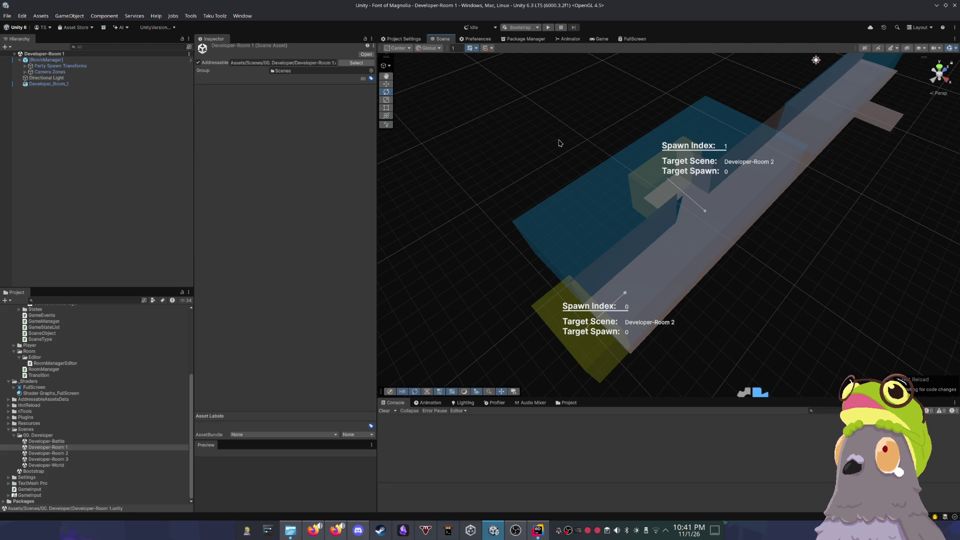
# Step: Orbit and zoom the Scene view around Developer-Room 1's spawn and transition zones
pyautogui.moveTo(549, 140); pyautogui.dragTo(541, 148)
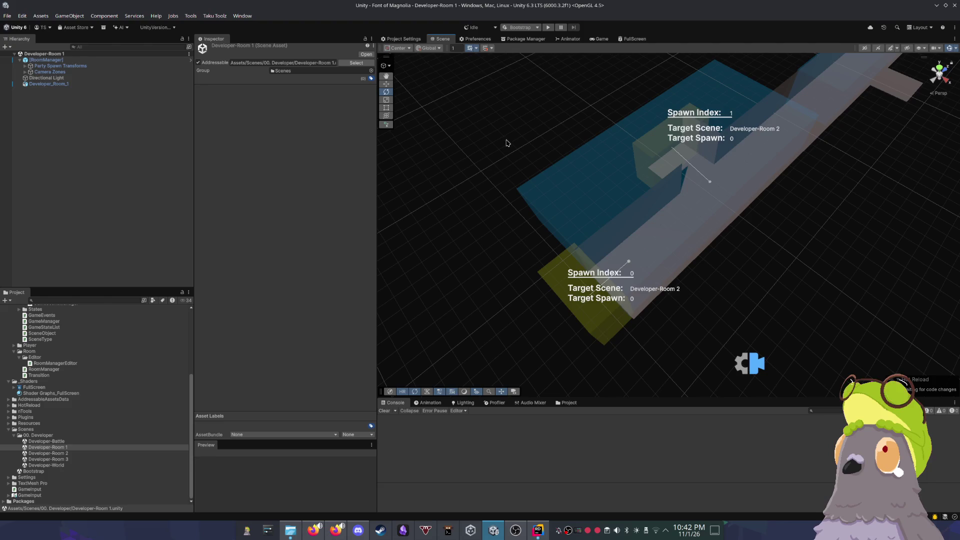
pyautogui.scroll(5, 90, 370)
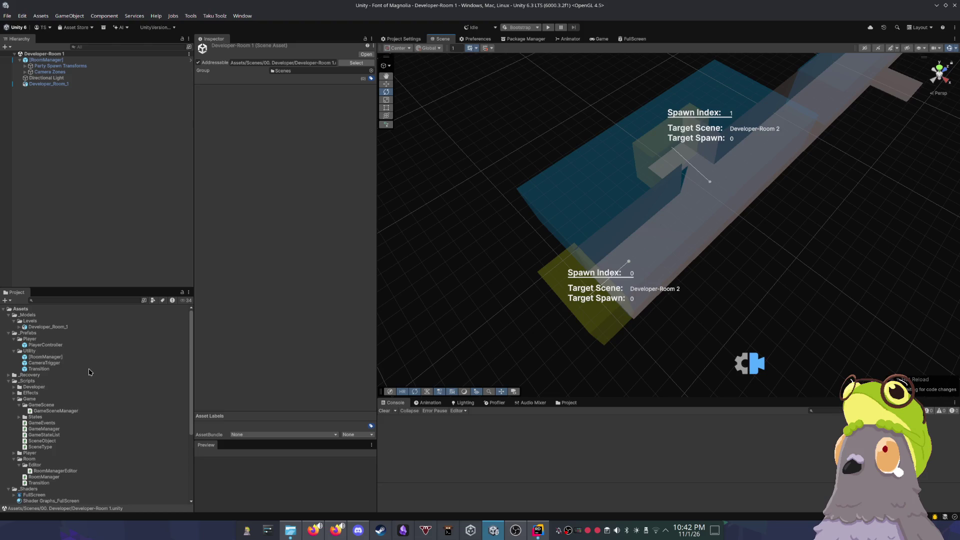
# Step: Bring Rider back to the front with GameManager.cs showing
pyautogui.scroll(-5, 89, 372)
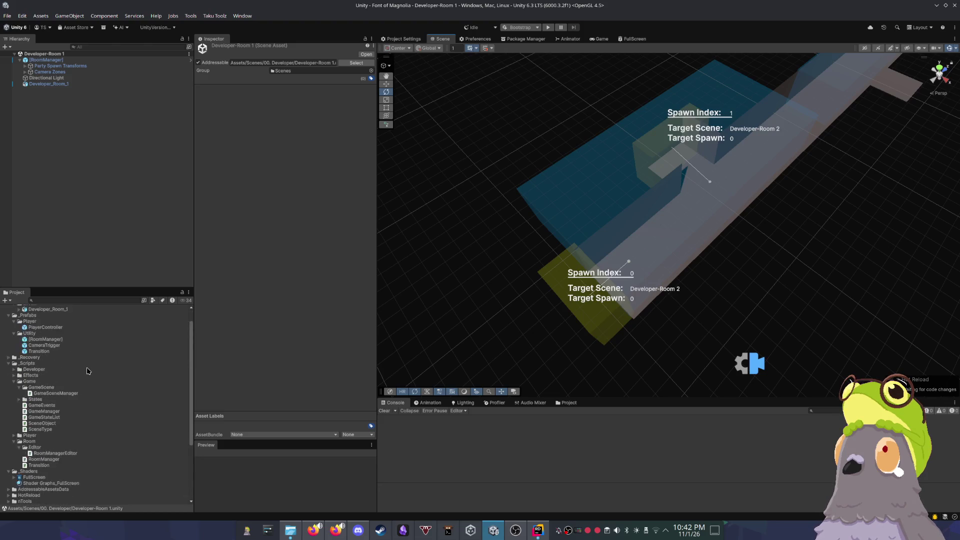
pyautogui.scroll(5, 89, 372)
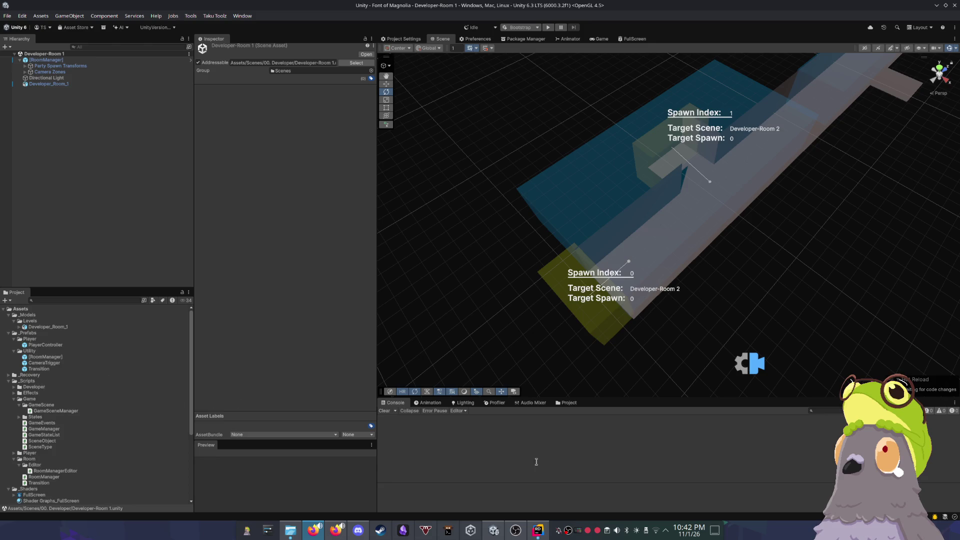
pyautogui.click(536, 529)
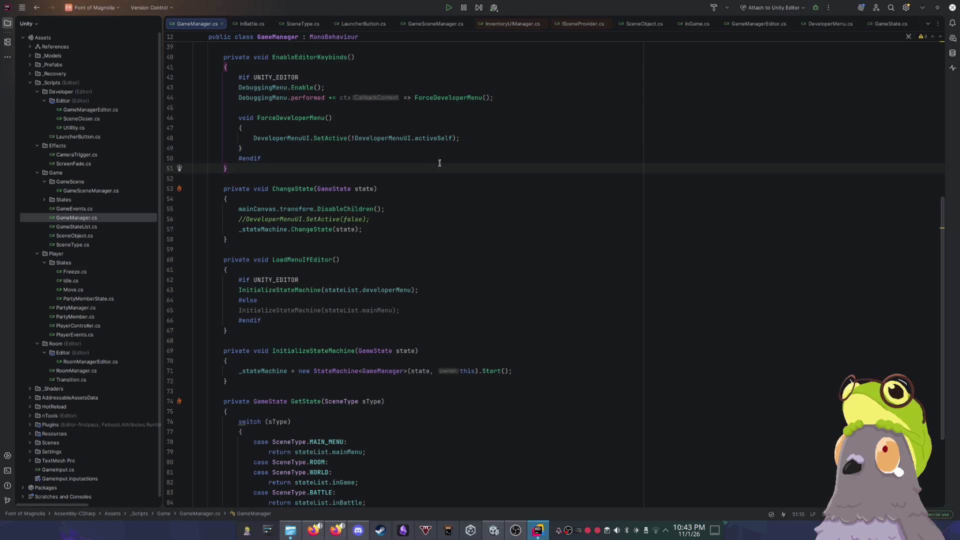
# Step: Open SceneCloser.cs from _Scripts/Developer/Editor in Rider's Explorer tree
pyautogui.scroll(-3, 439, 163)
pyautogui.scroll(6, 452, 168)
pyautogui.scroll(1, 450, 173)
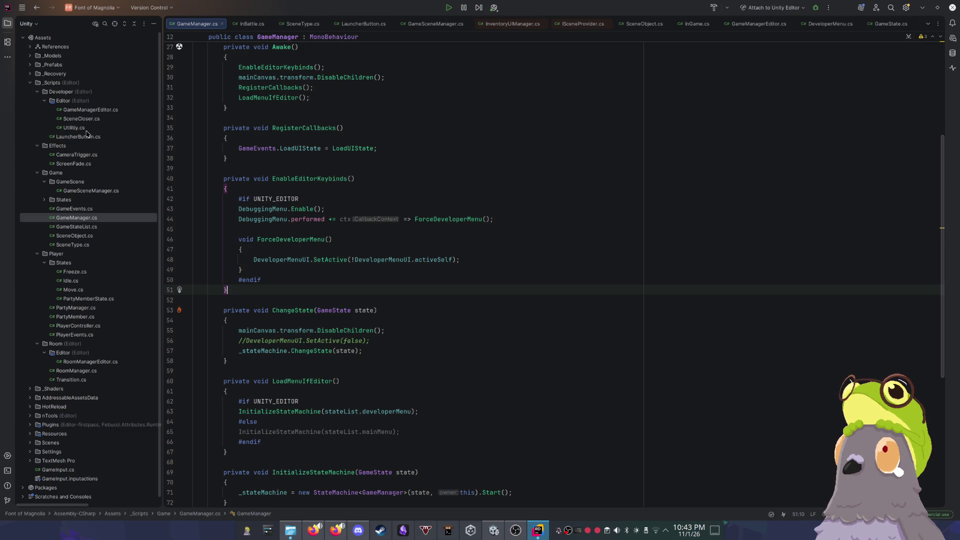
pyautogui.doubleClick(93, 120)
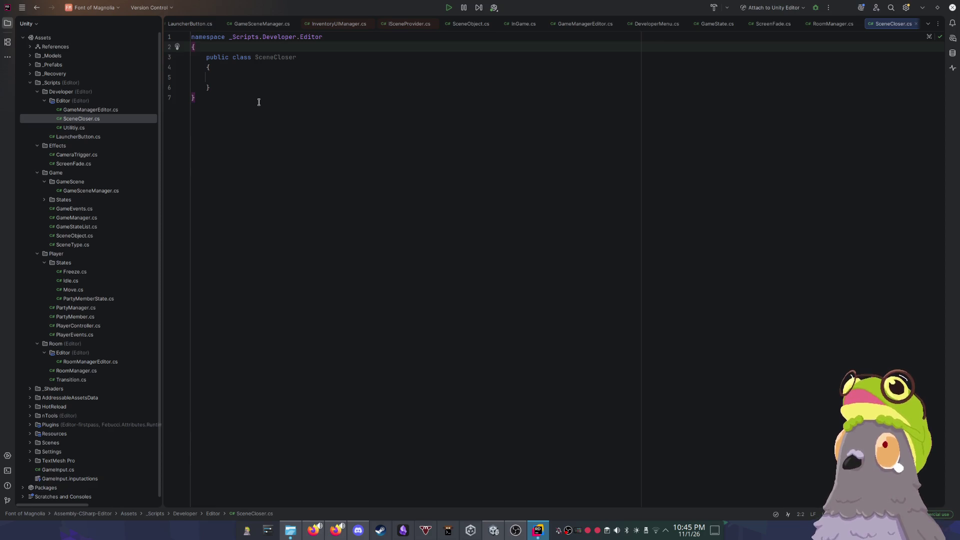
pyautogui.write('[InitializeOnLoad]')
# Step: Generate an empty public SceneCloser() constructor in SceneCloser.cs with the ctor snippet
pyautogui.hotkey('alt', 'Tab')
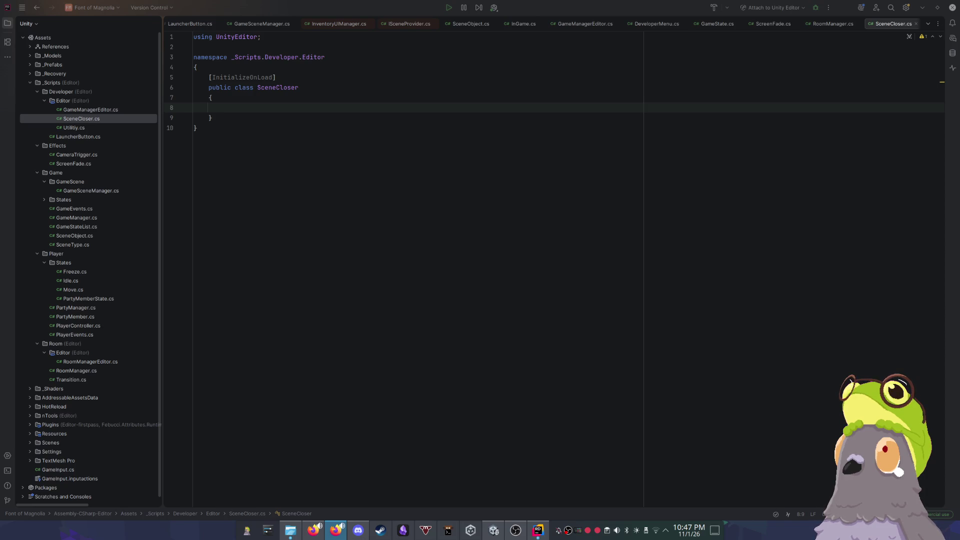
pyautogui.click(264, 103)
pyautogui.write('ctor')
pyautogui.press('Tab')
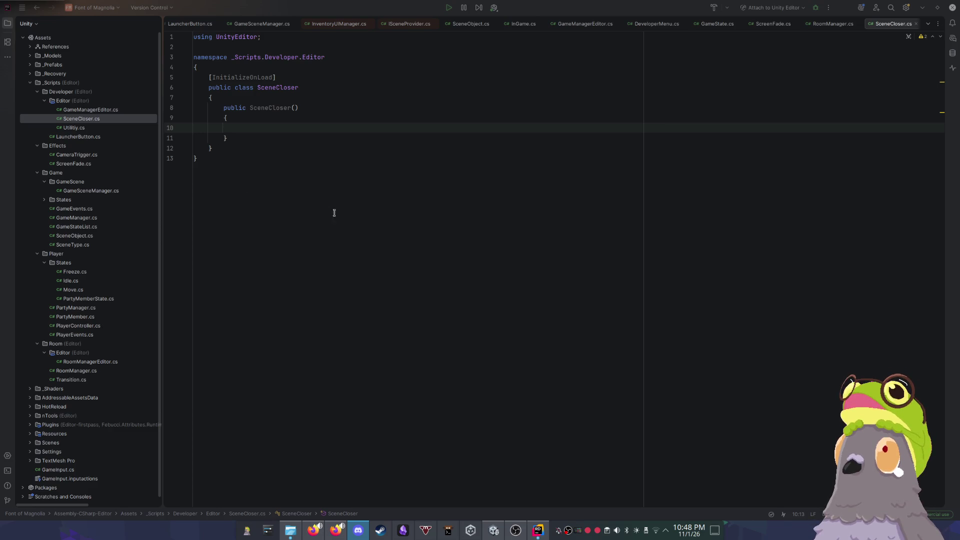
pyautogui.click(250, 131)
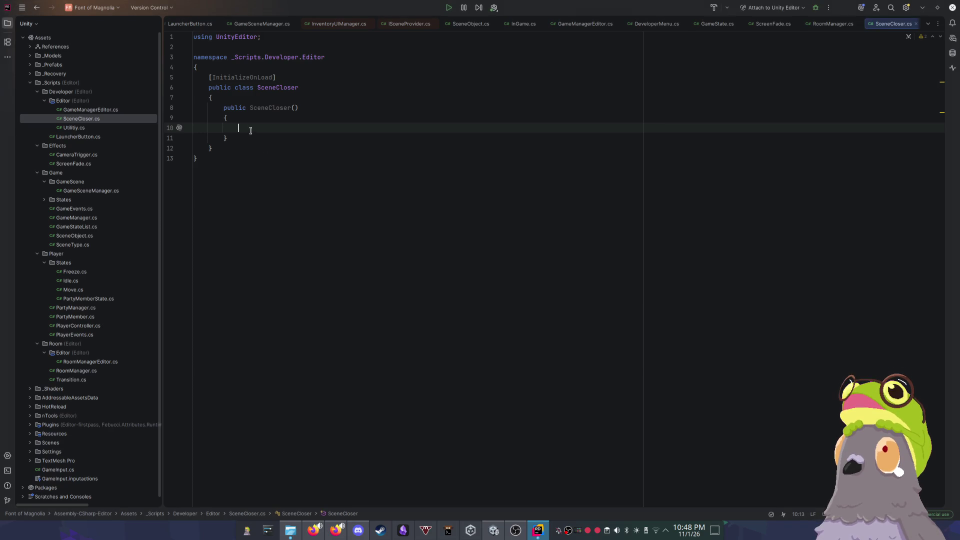
# Step: Make the SceneCloser class and its constructor static, with an open constructor body
pyautogui.press('Down')
pyautogui.press('End')
pyautogui.press('Return')
pyautogui.press('Return')
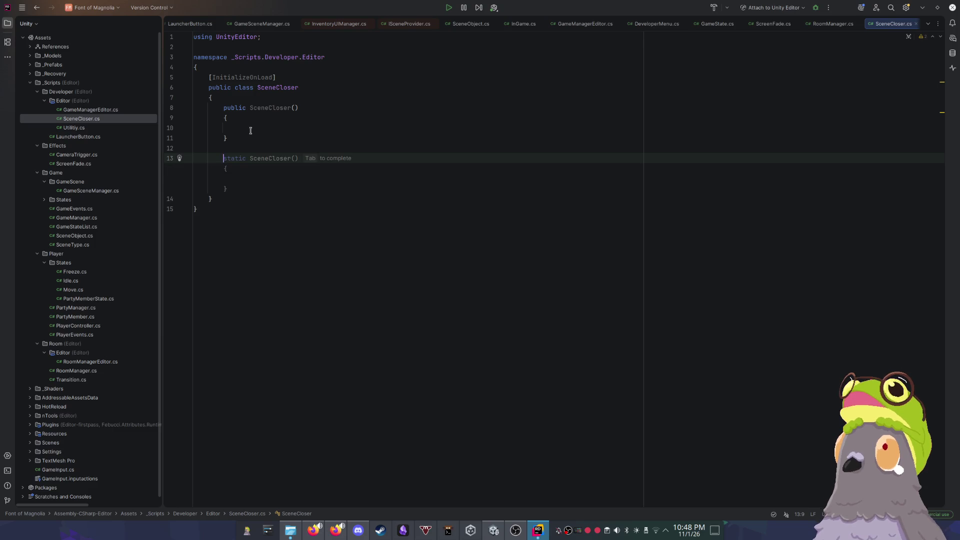
pyautogui.press('Up')
pyautogui.press('Up')
pyautogui.press('Up')
pyautogui.press('Up')
pyautogui.press('Up')
pyautogui.hotkey('ctrl', 'shift', 'Right')
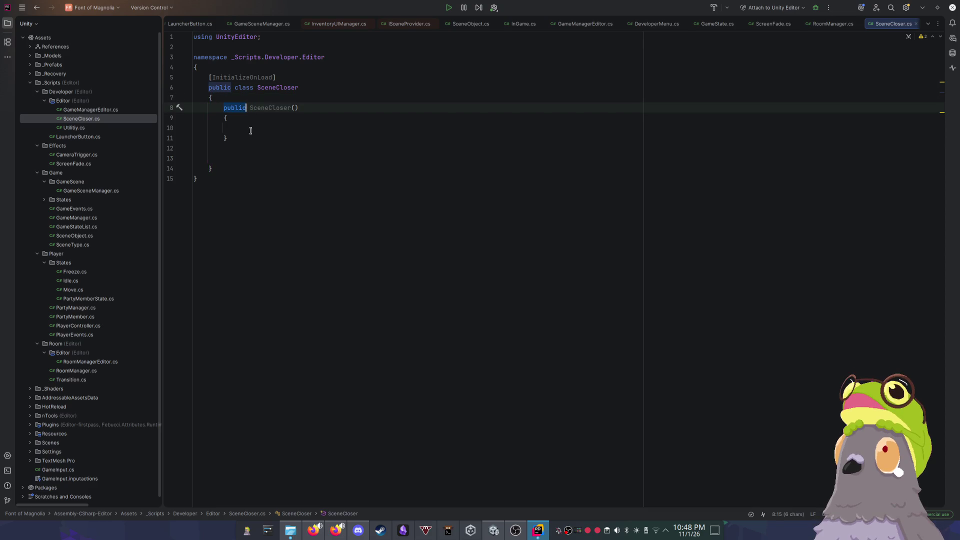
pyautogui.write('s')
pyautogui.press('Escape')
pyautogui.press('Up')
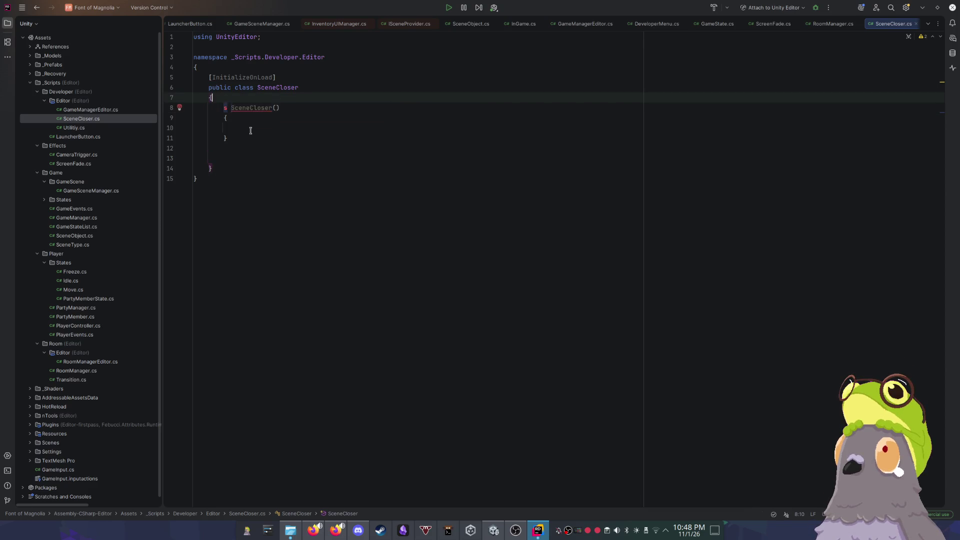
pyautogui.press('Up')
pyautogui.hotkey('ctrl', 'Right')
pyautogui.write('static')
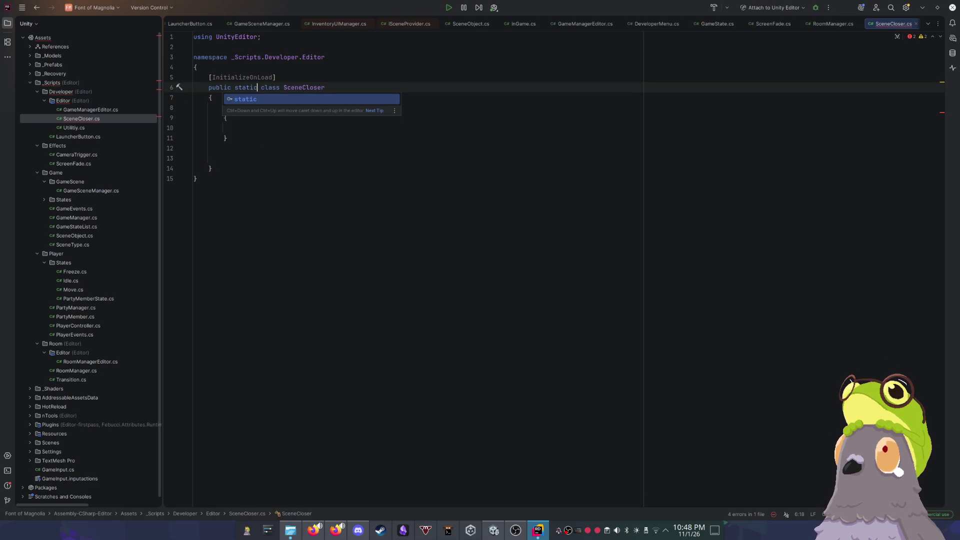
pyautogui.click(250, 108)
pyautogui.press('Left')
pyautogui.write('tatic')
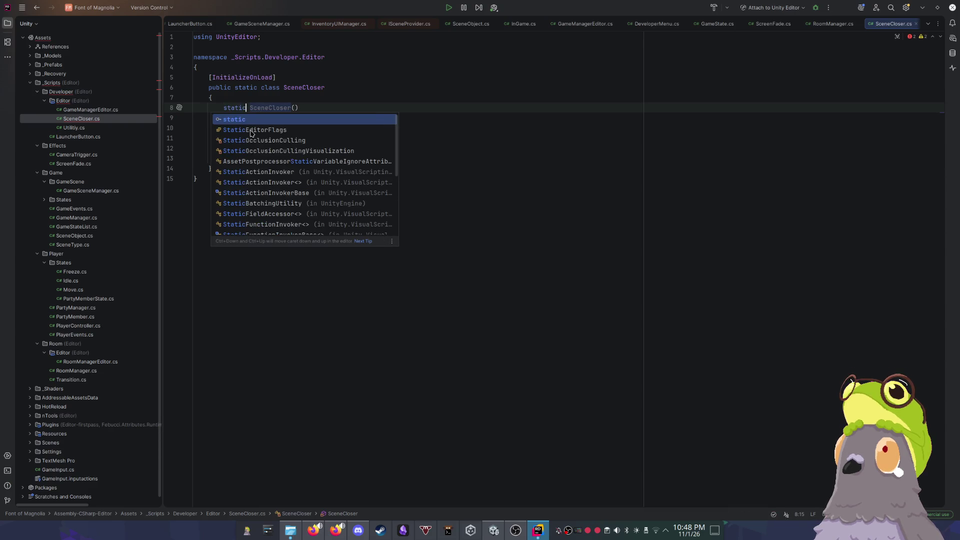
pyautogui.press('End')
pyautogui.press('Return')
pyautogui.write('{')
pyautogui.press('Return')
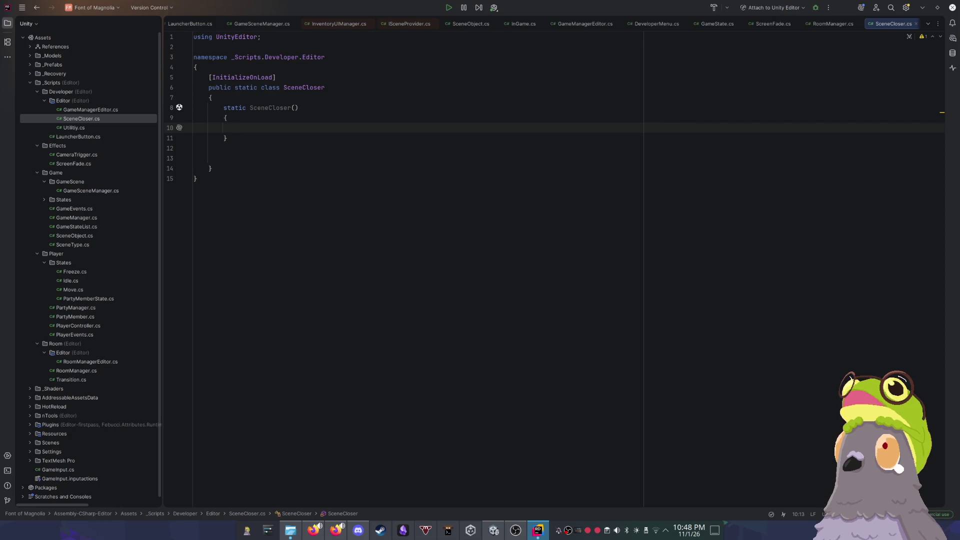
# Step: Write EditorSceneManager.sceneClosing in the static constructor, importing its namespace
pyautogui.write('Editor')
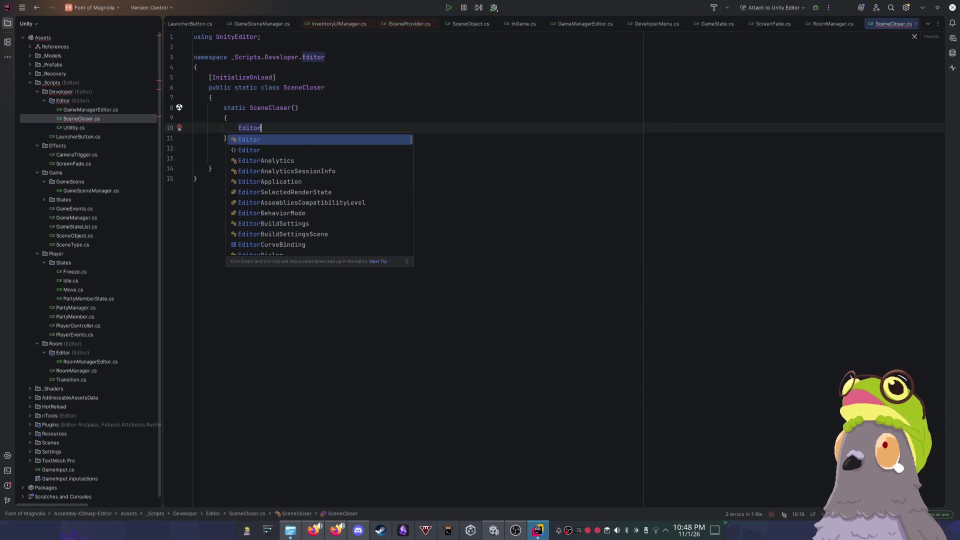
pyautogui.write('Scen')
pyautogui.press('Return')
pyautogui.write('.')
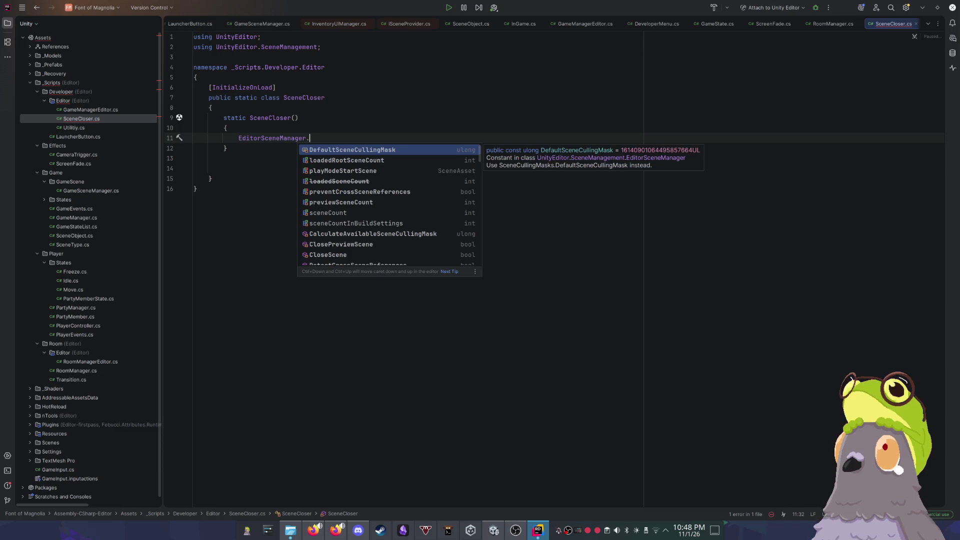
pyautogui.write('clo')
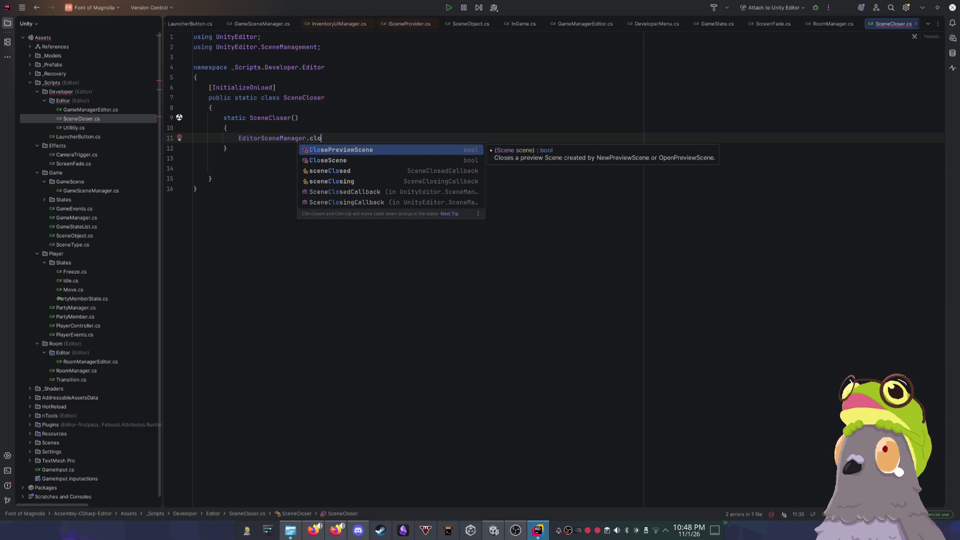
pyautogui.press('Left')
pyautogui.hotkey('ctrl', 'BackSpace')
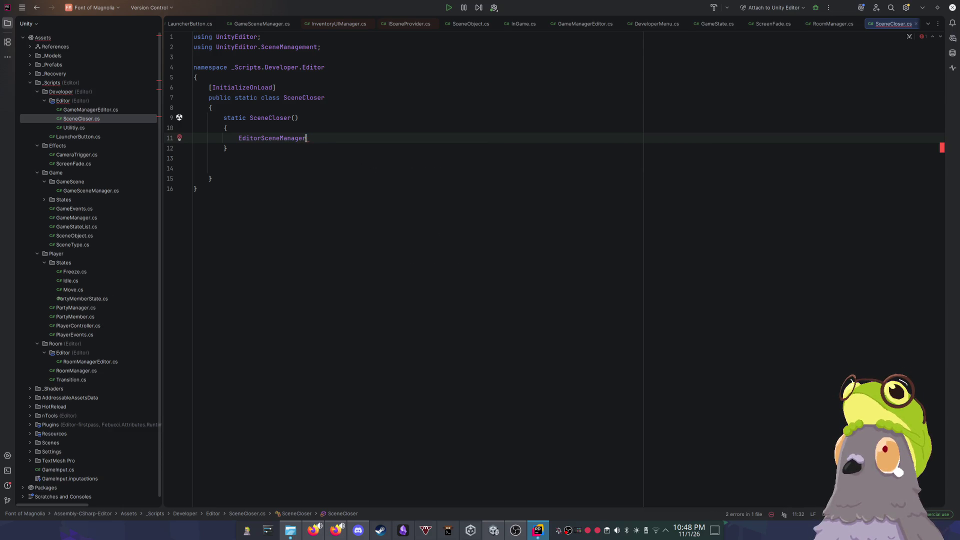
pyautogui.write('.close')
pyautogui.press('Return')
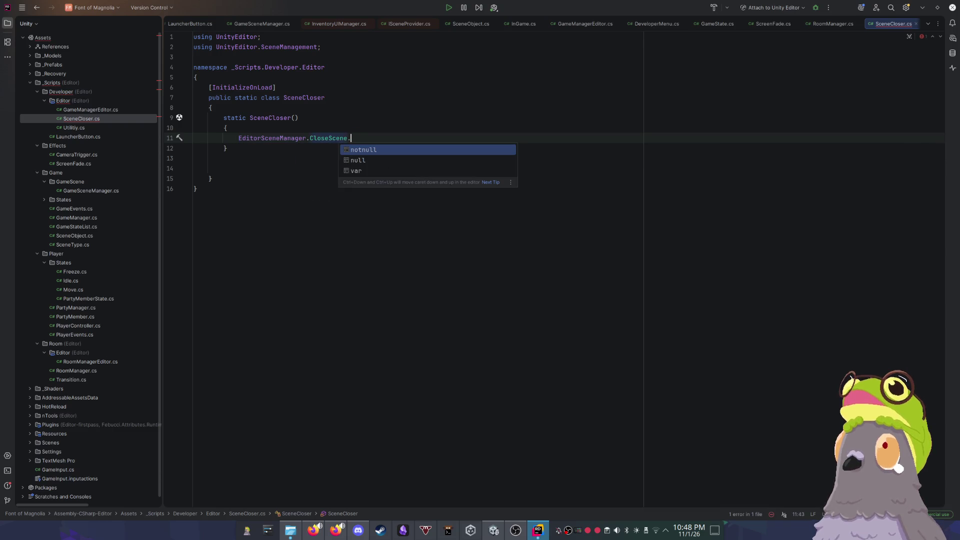
pyautogui.press('Escape')
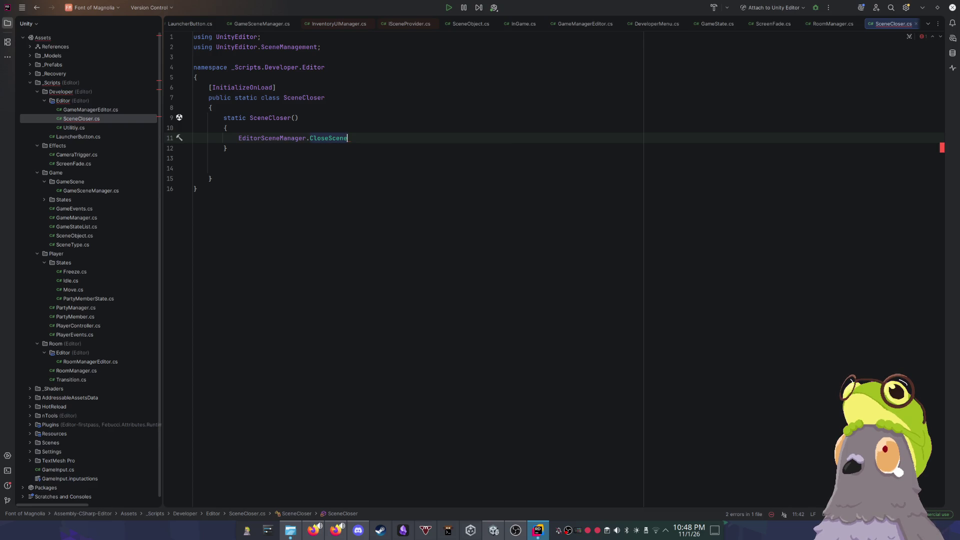
pyautogui.hotkey('ctrl', 'shift', 'Left')
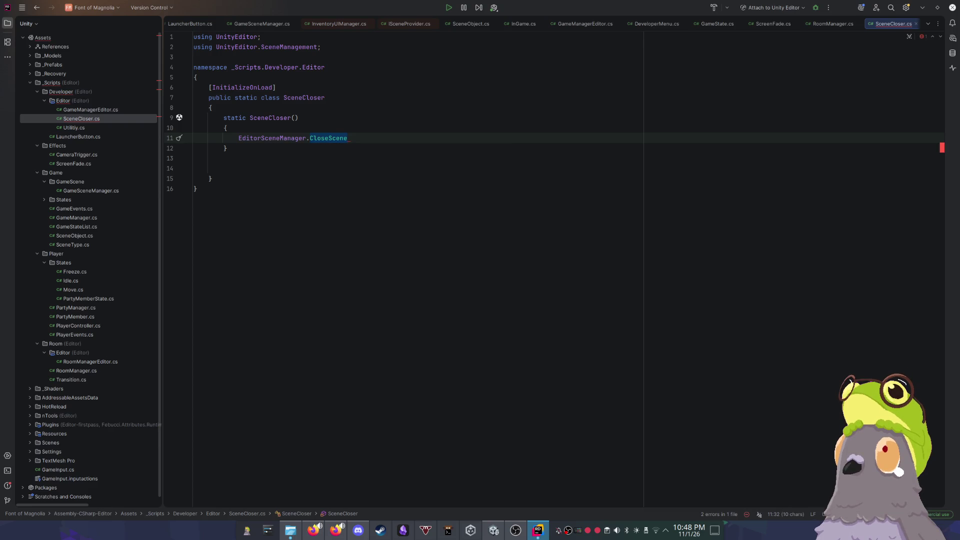
pyautogui.press('BackSpace')
pyautogui.hotkey('ctrl', 'space')
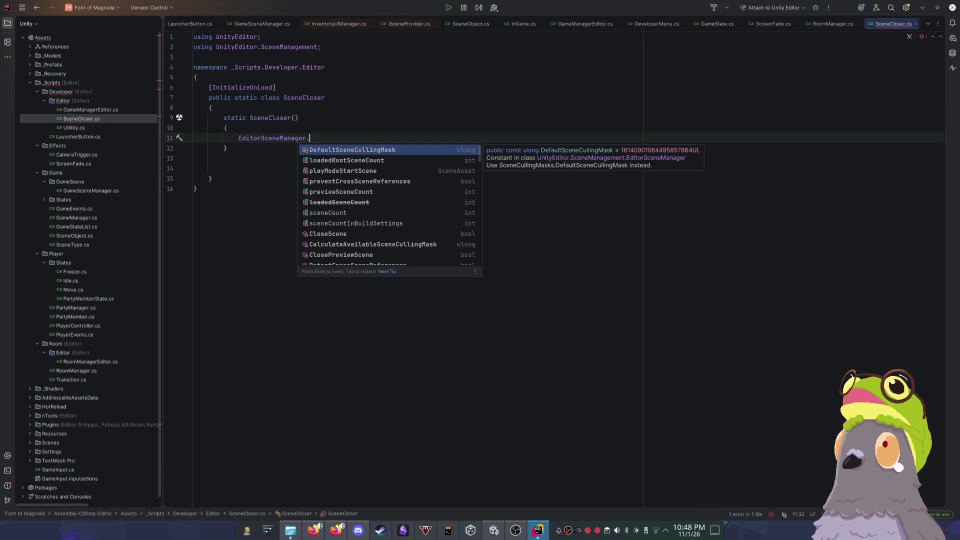
pyautogui.write('scenecl')
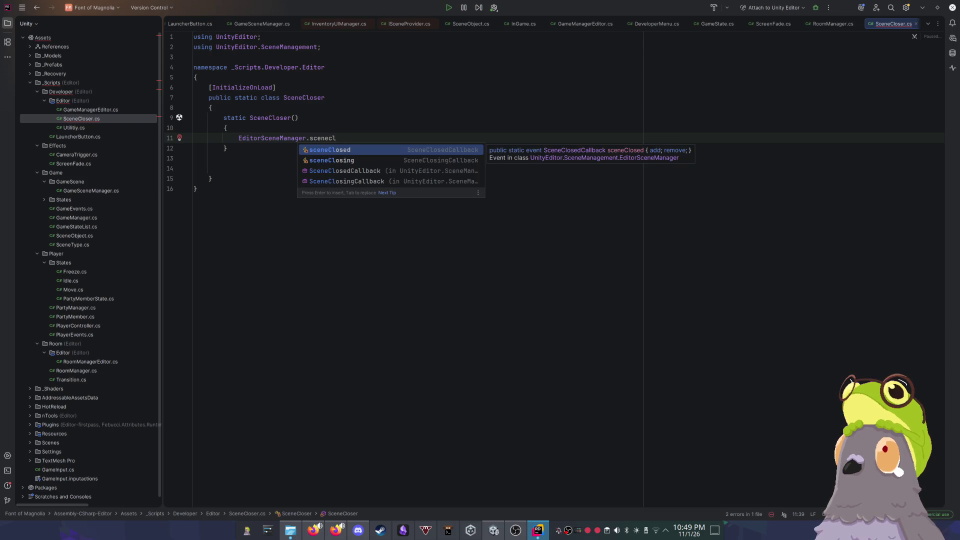
pyautogui.press('Down')
pyautogui.press('Return')
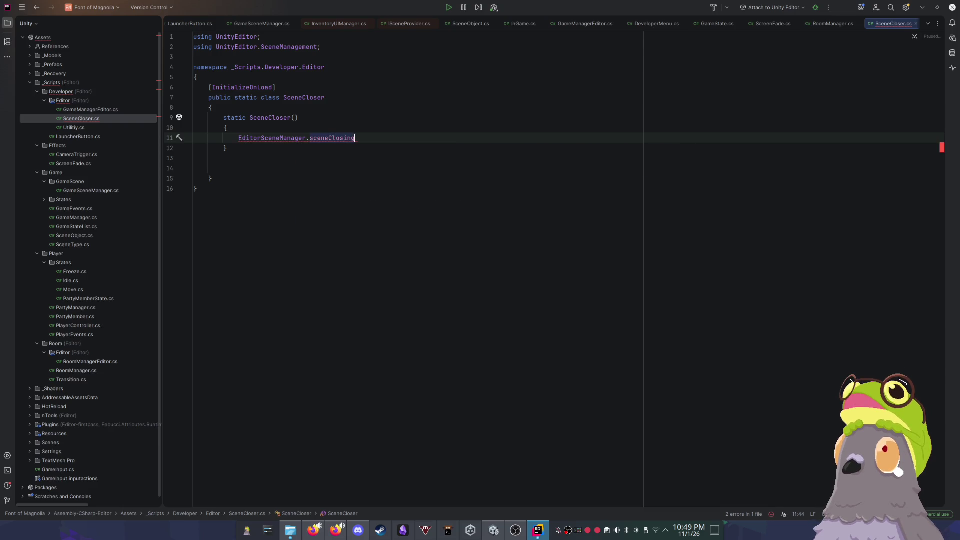
# Step: Subscribe a generated EditorSceneManagerOnSceneClosing handler with += and empty its throw statement
pyautogui.write(' +=')
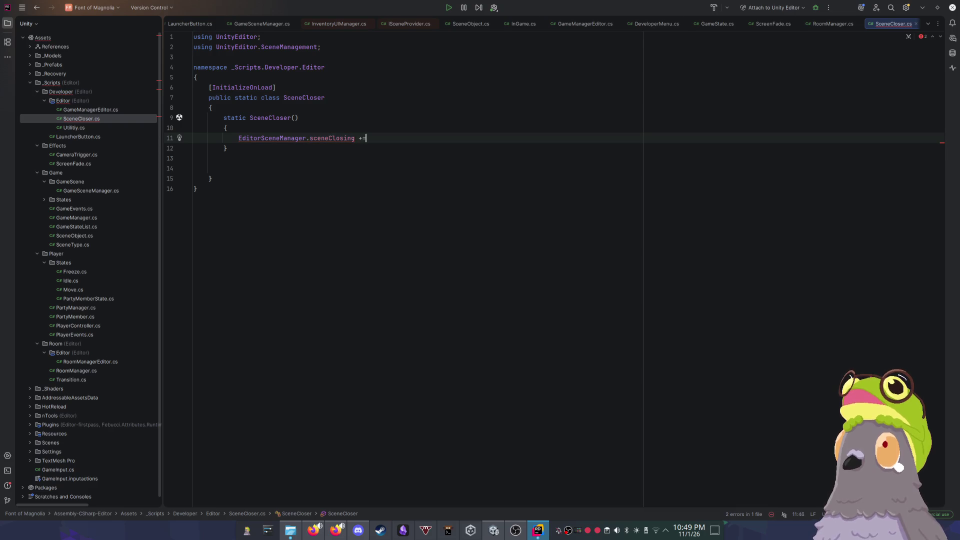
pyautogui.press('Down')
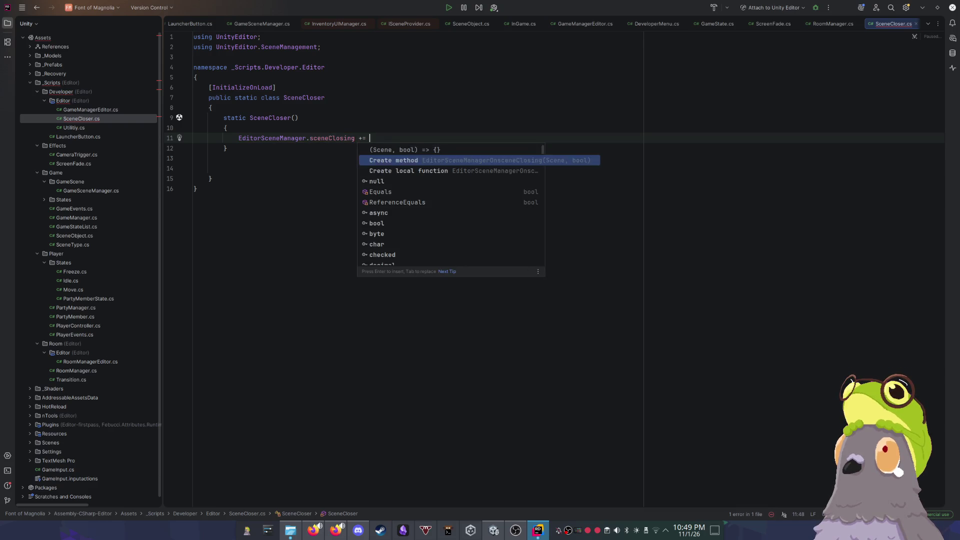
pyautogui.press('Return')
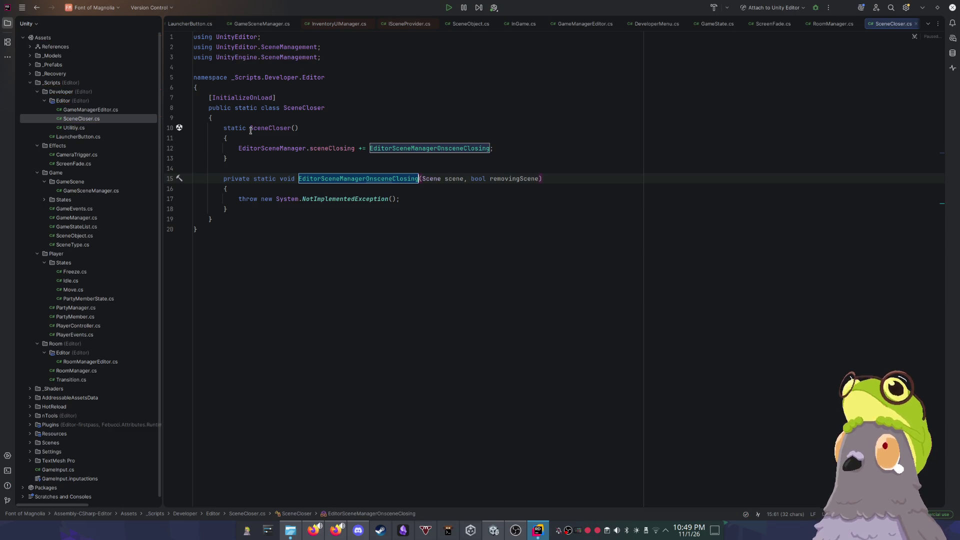
pyautogui.press('Return')
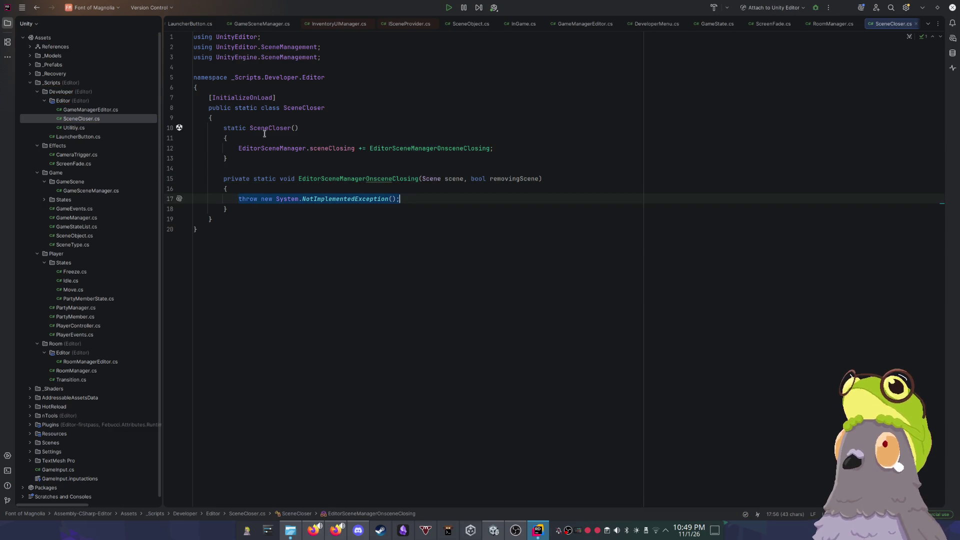
pyautogui.click(427, 170)
pyautogui.click(377, 179)
pyautogui.press('BackSpace')
pyautogui.write('S')
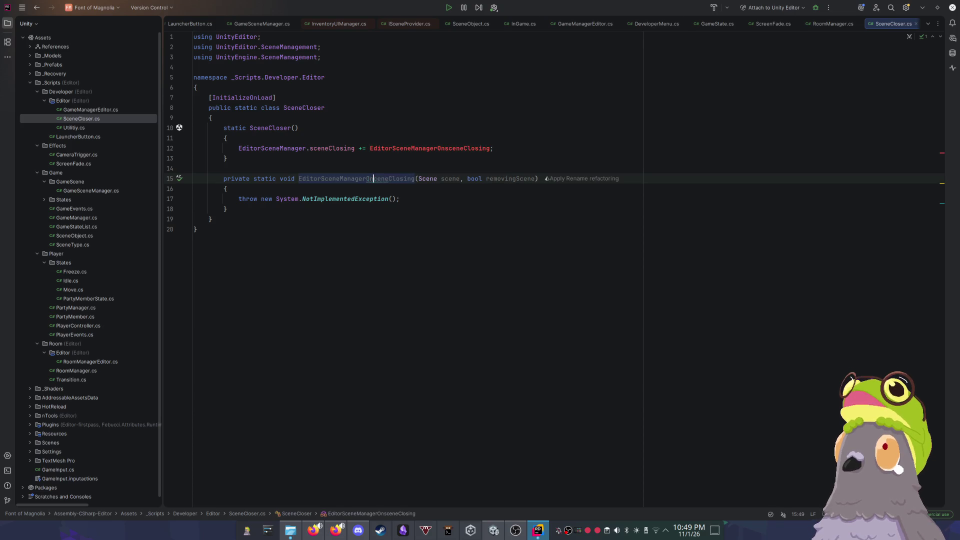
pyautogui.click(450, 149)
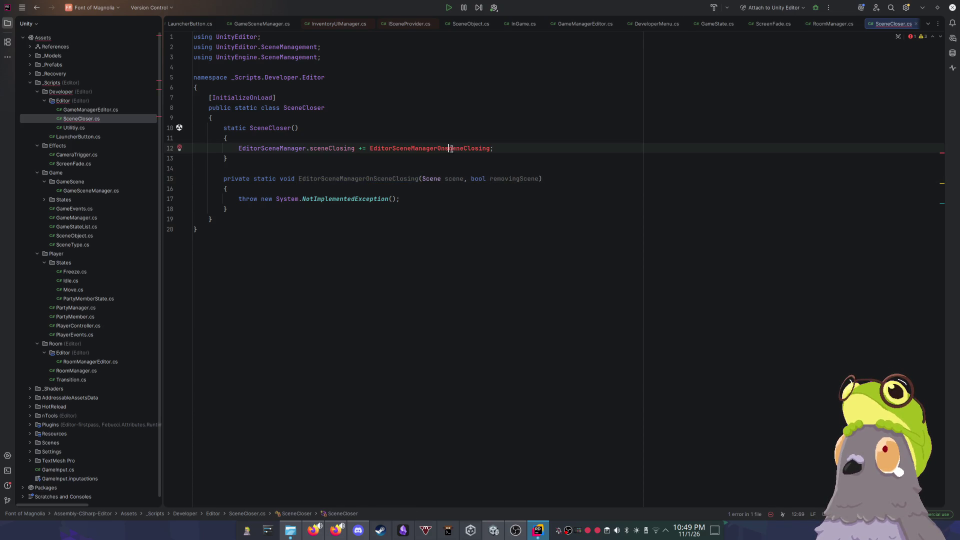
pyautogui.press('BackSpace')
pyautogui.write('S')
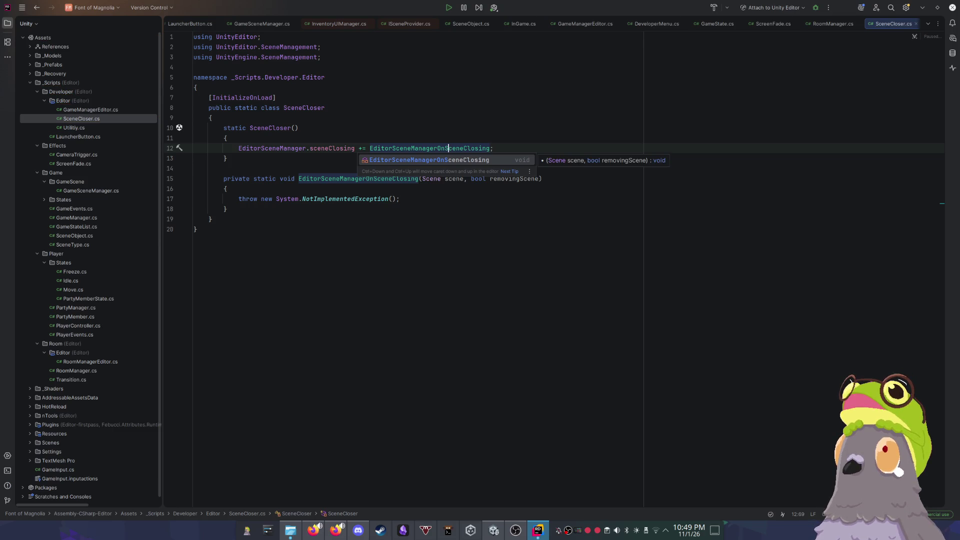
pyautogui.click(484, 191)
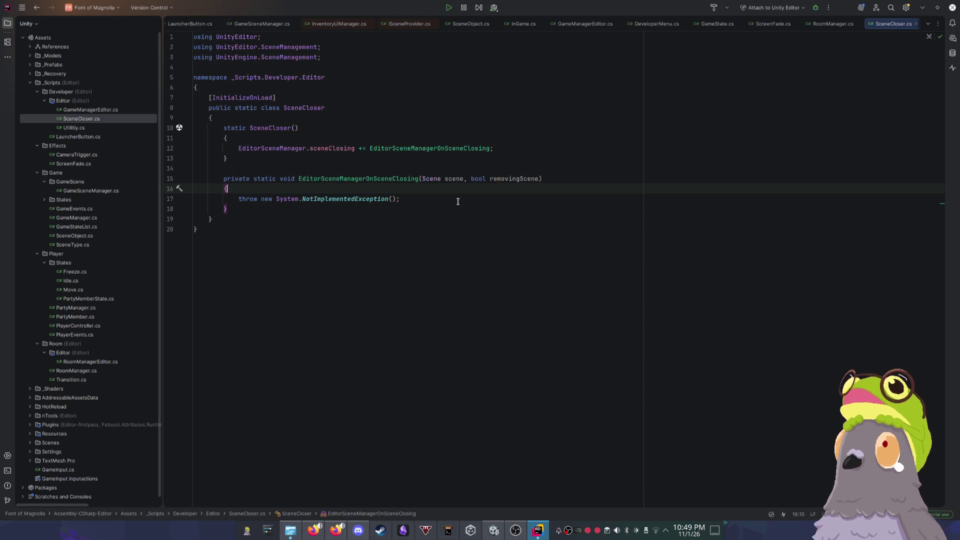
pyautogui.moveTo(421, 200); pyautogui.dragTo(238, 198)
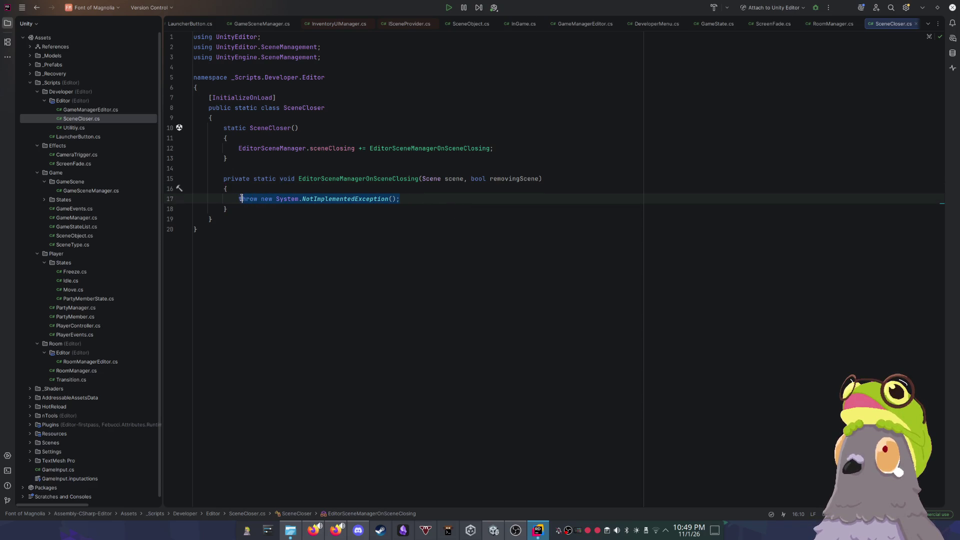
pyautogui.press('BackSpace')
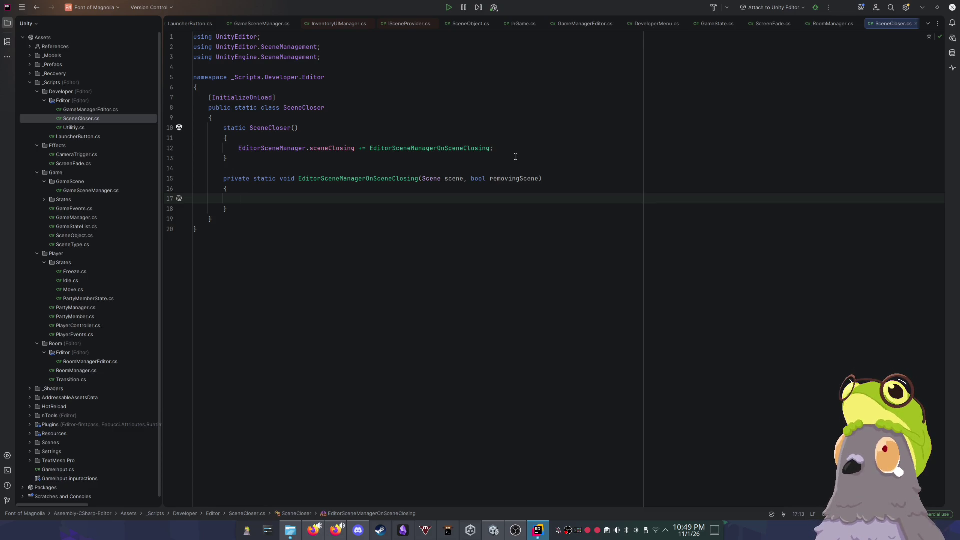
# Step: Replace the mistyped DebuggerEventListHandler text with Debug.Log("Hamburger"), importing UnityEngine
pyautogui.write('DebuggerEventListHandler.')
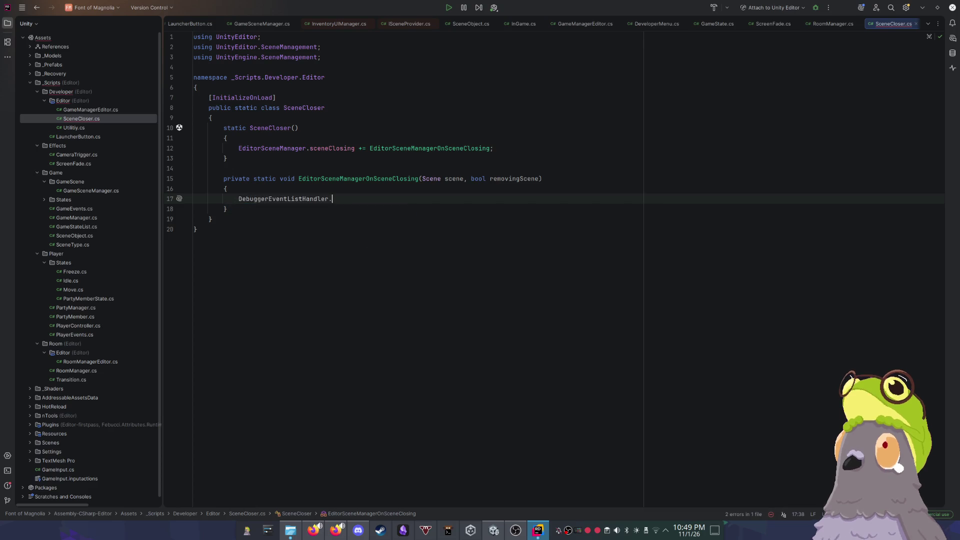
pyautogui.press('Escape')
pyautogui.press('Left')
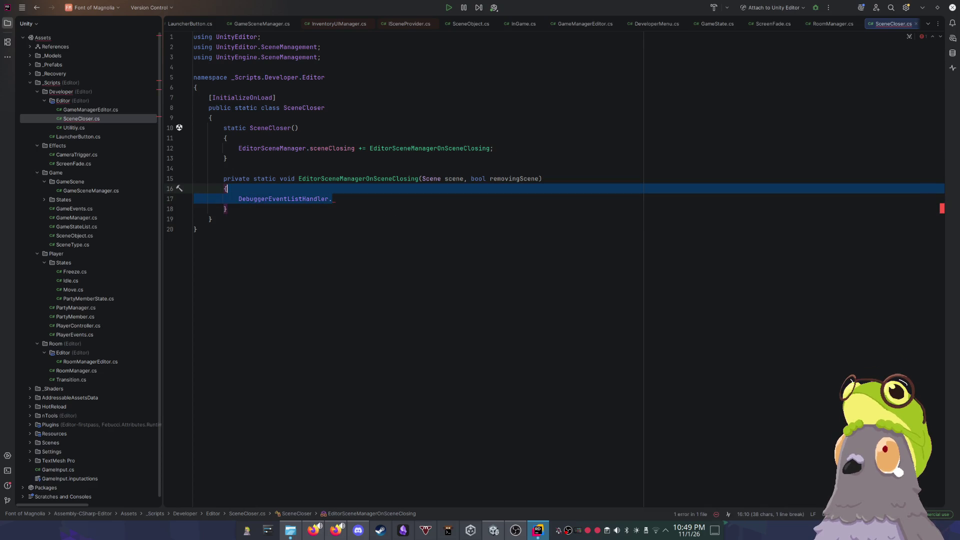
pyautogui.hotkey('shift', 'Home')
pyautogui.press('BackSpace')
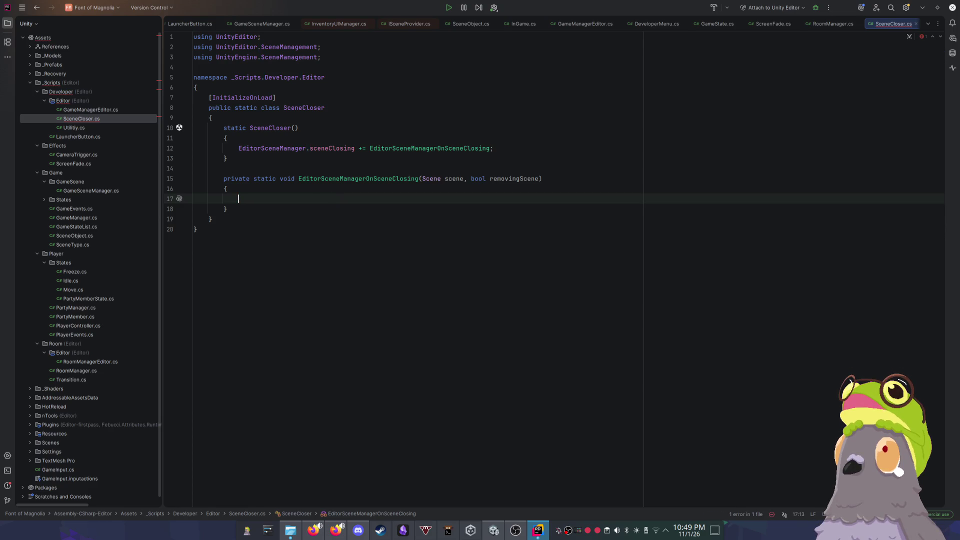
pyautogui.write('Deb')
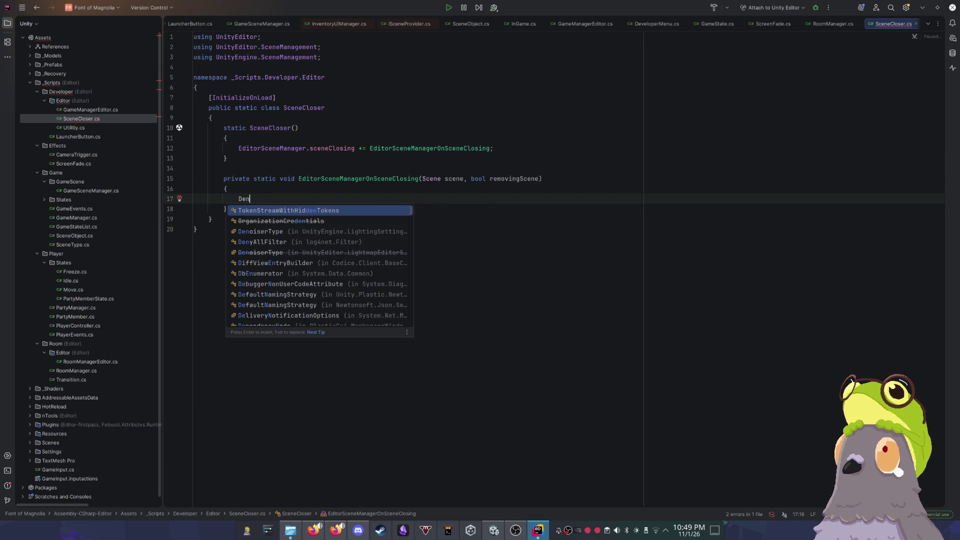
pyautogui.write('ug')
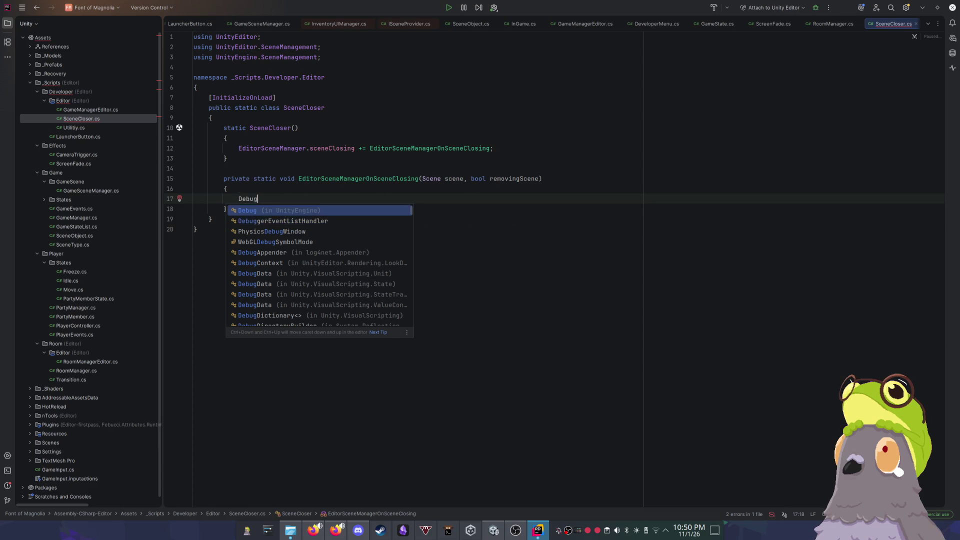
pyautogui.press('Return')
pyautogui.write('.lo')
pyautogui.press('Return')
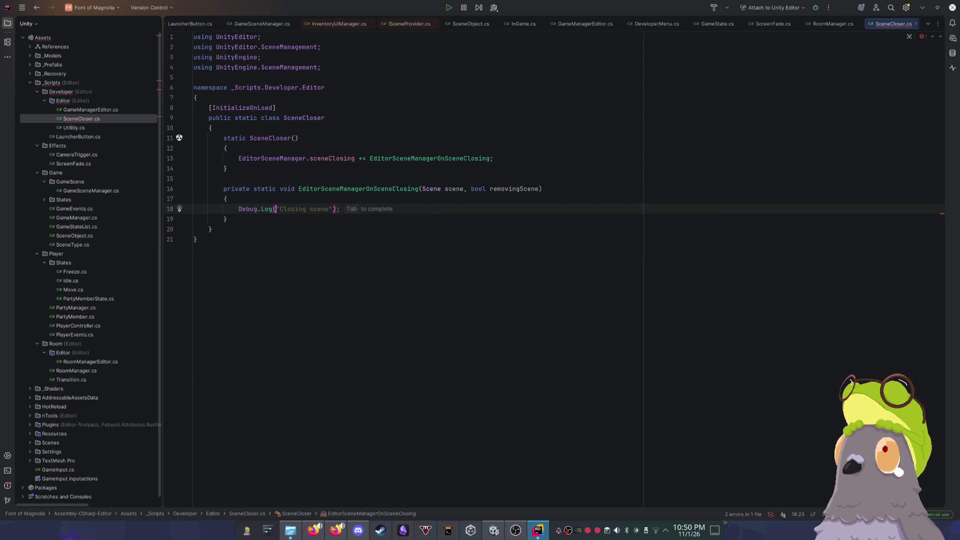
pyautogui.hotkey('ctrl', 'shift', 'Return')
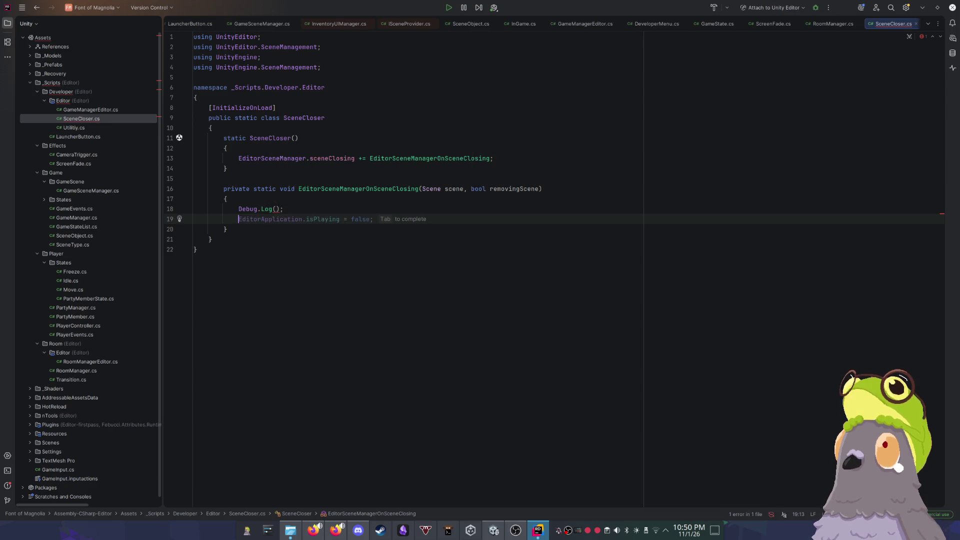
pyautogui.press('BackSpace')
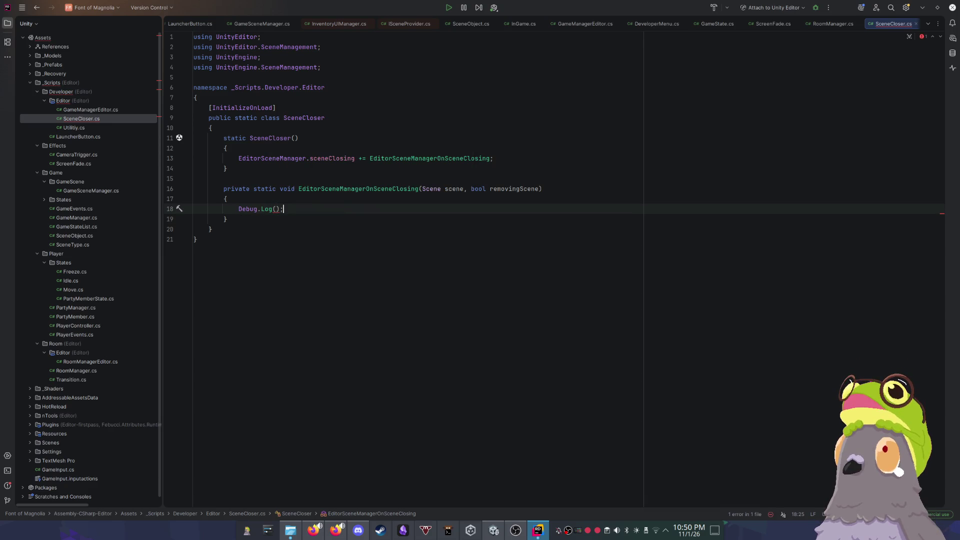
pyautogui.write('"')
pyautogui.write('Hamburger')
pyautogui.click(644, 133)
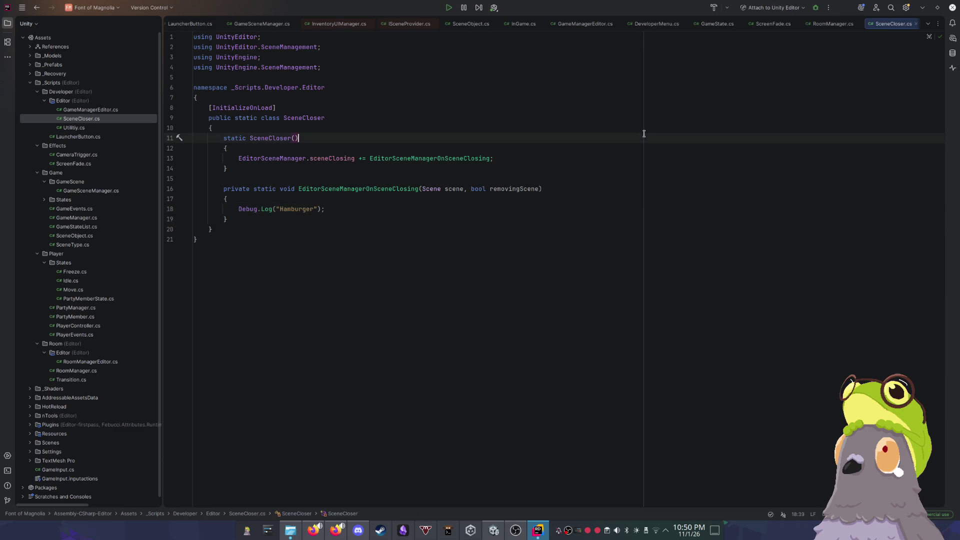
# Step: In Unity, clear the Console and open the Bootstrap scene, confirming the 'Hamburger' log appears
pyautogui.hotkey('alt', 'Tab')
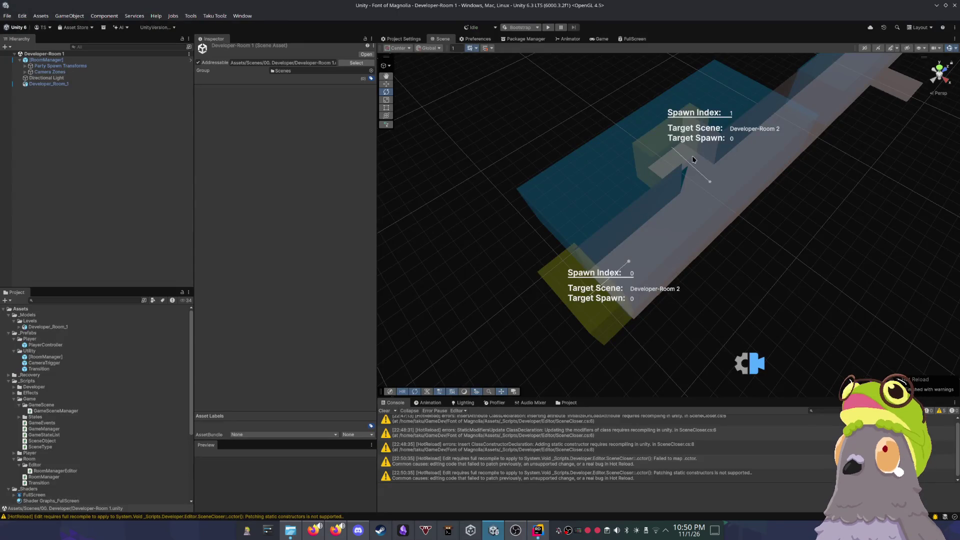
pyautogui.moveTo(714, 210); pyautogui.dragTo(784, 196)
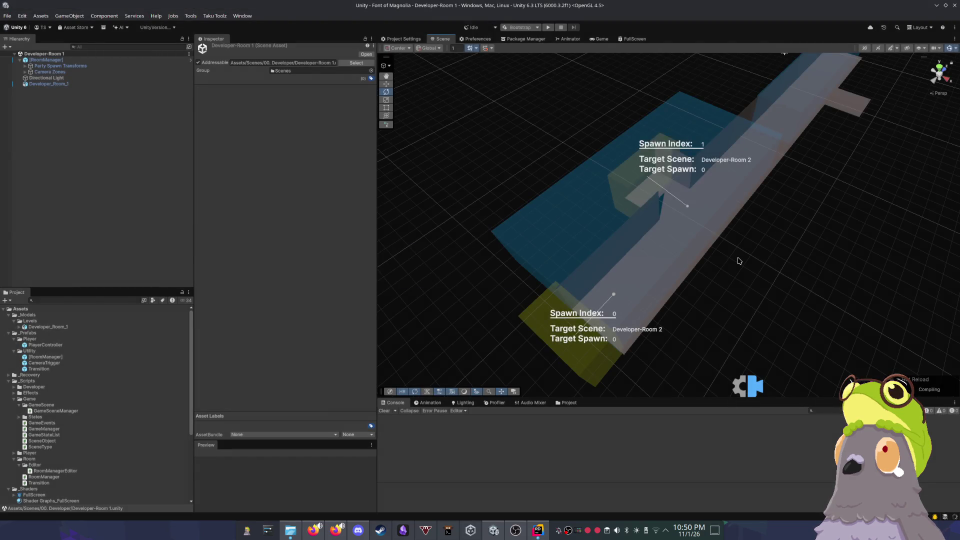
pyautogui.click(384, 411)
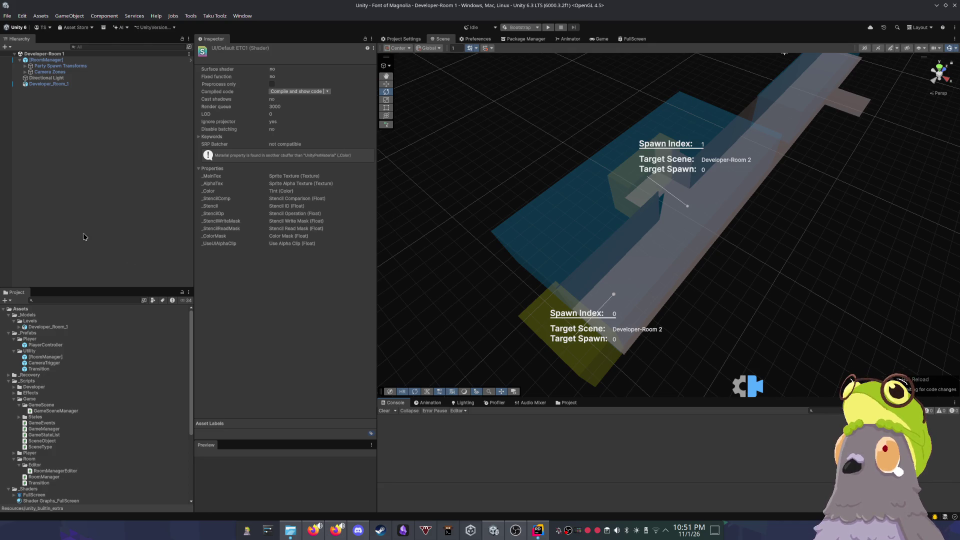
pyautogui.scroll(-5, 48, 482)
pyautogui.doubleClick(44, 471)
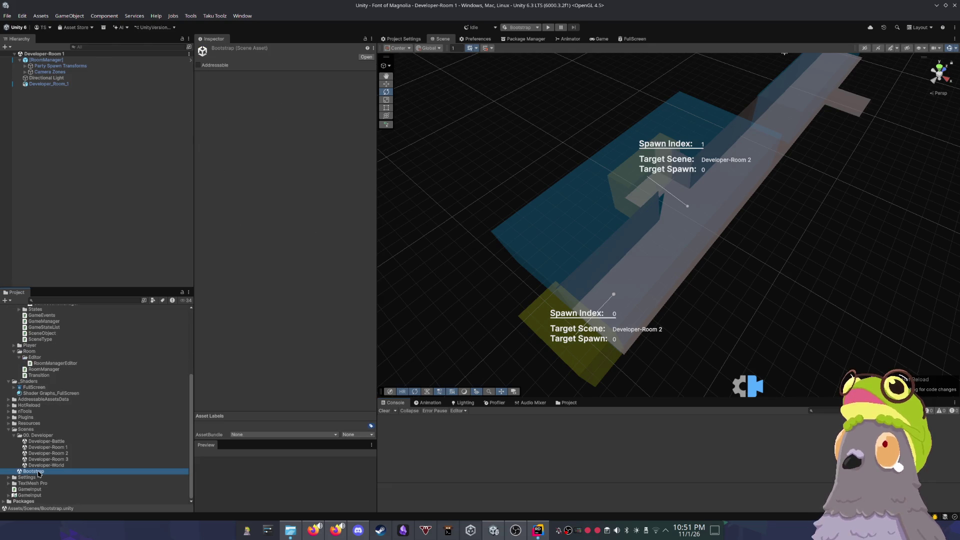
pyautogui.click(461, 424)
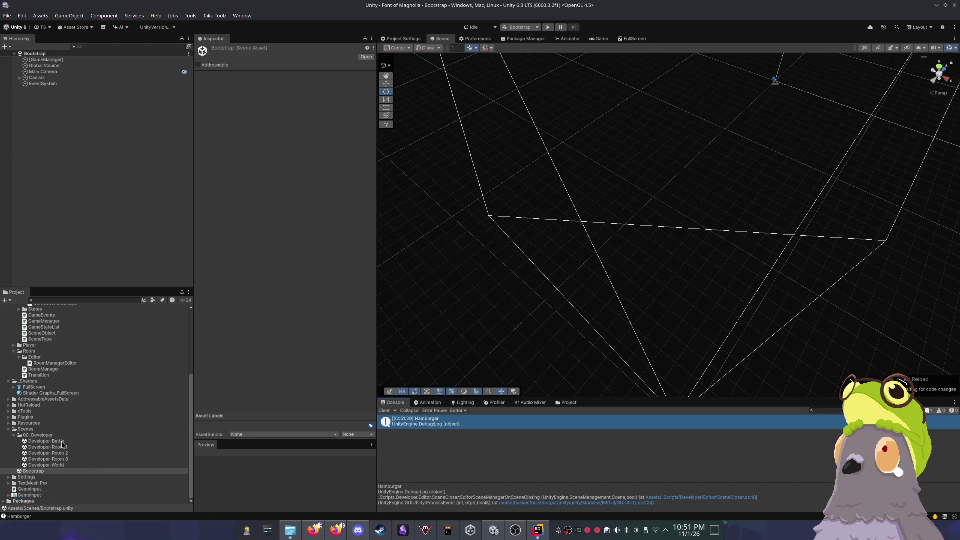
# Step: Back in Rider, select the Debug.Log line for replacement
pyautogui.click(538, 530)
pyautogui.click(425, 229)
pyautogui.moveTo(377, 208); pyautogui.dragTo(238, 209)
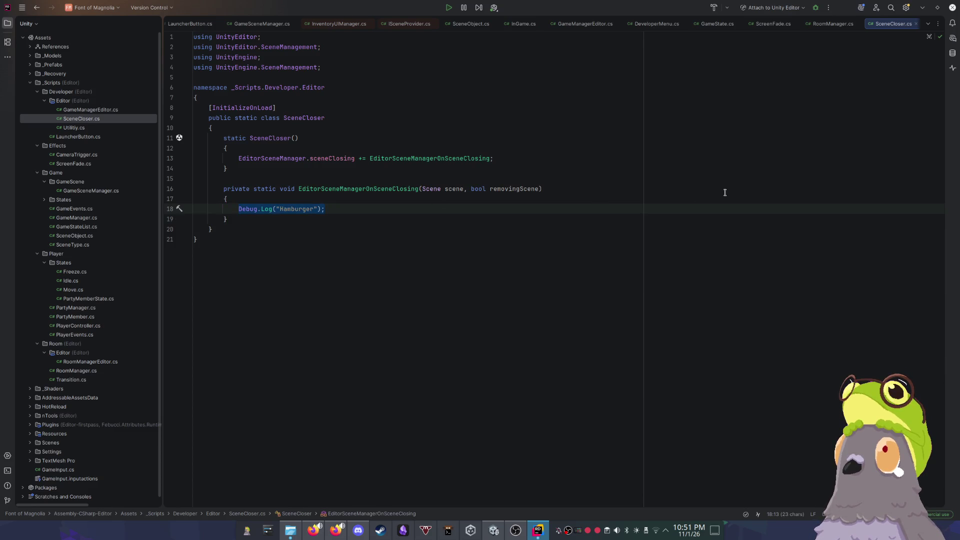
# Step: Discard the unfinished scene line, leaving an empty line in the handler
pyautogui.write('sc')
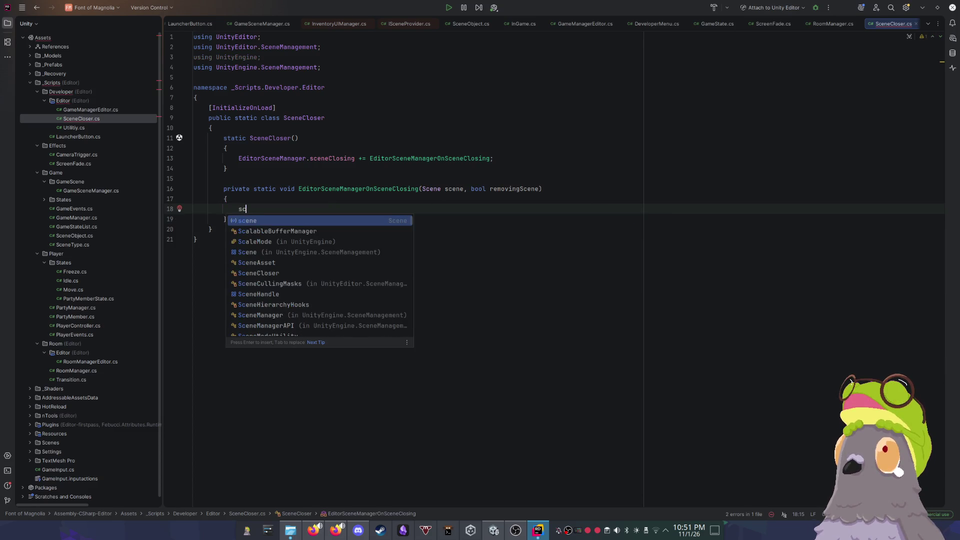
pyautogui.press('Return')
pyautogui.write('.')
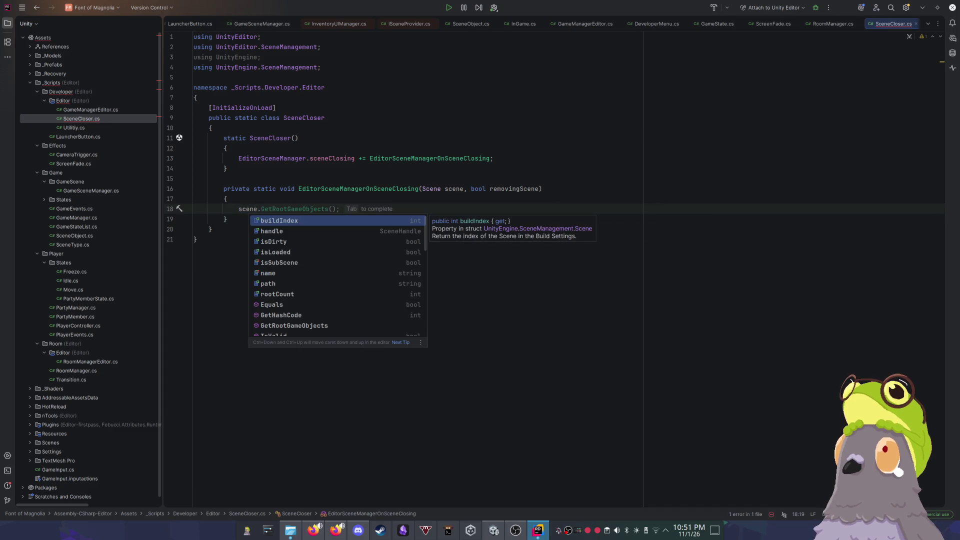
pyautogui.hotkey('shift', 'Up')
pyautogui.press('BackSpace')
pyautogui.press('Return')
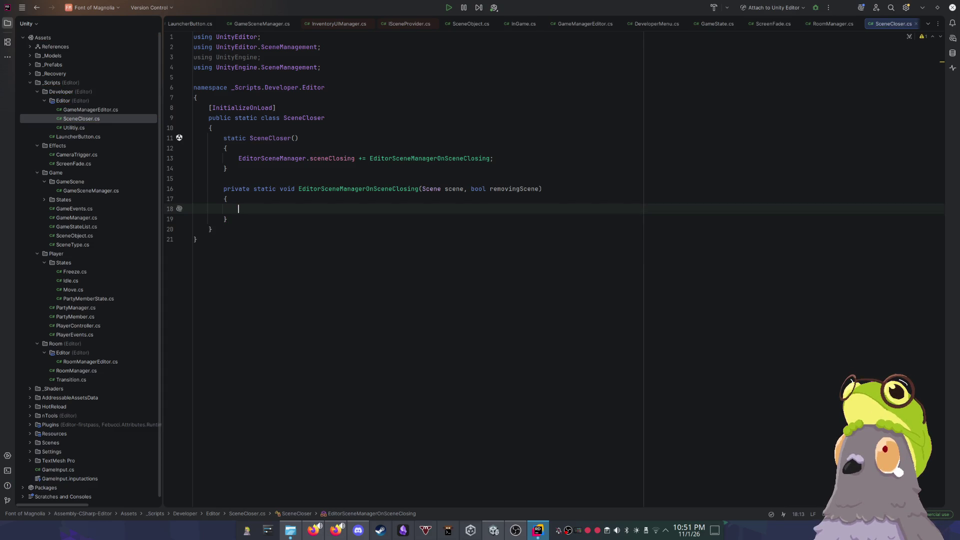
pyautogui.hotkey('alt', 'Tab')
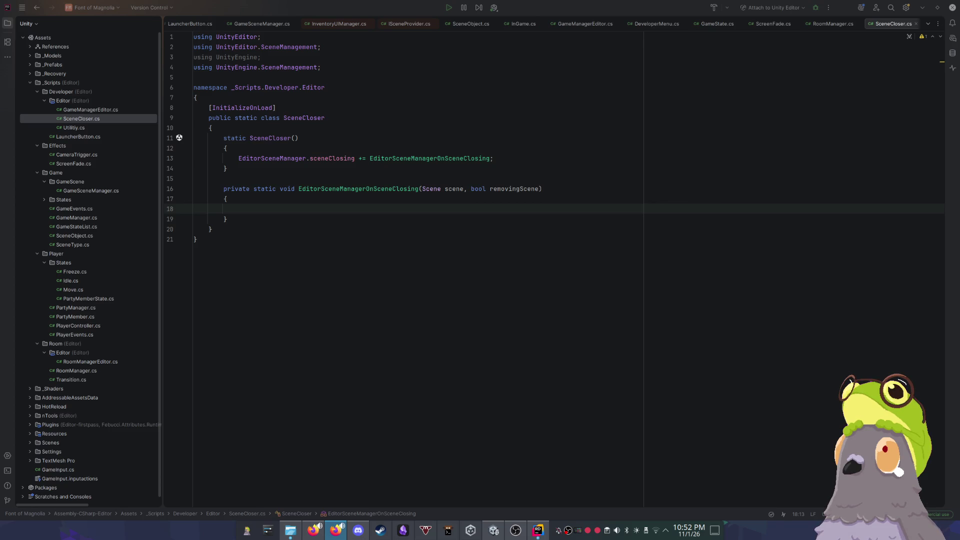
pyautogui.click(300, 219)
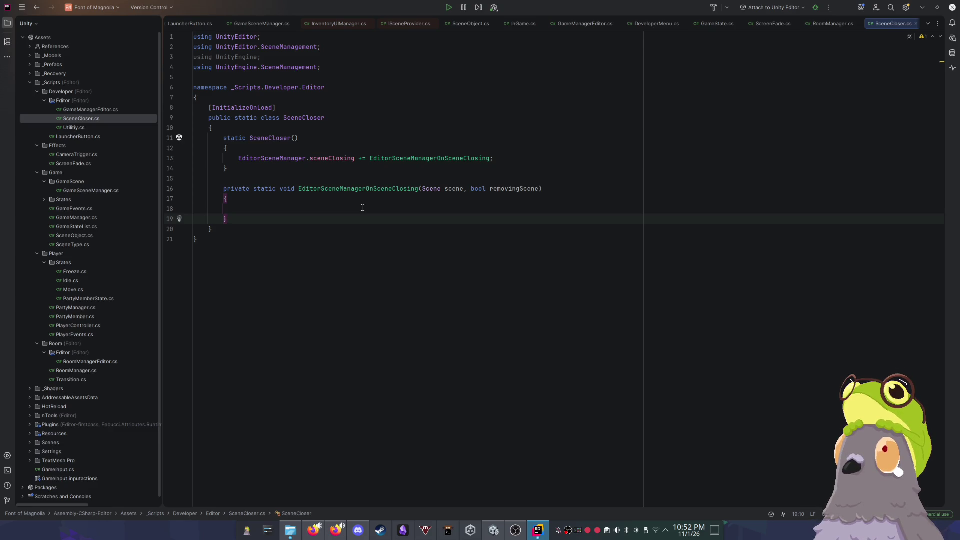
pyautogui.click(331, 208)
# Step: Write var x = scene.GetRootGameObjects(); in the handler
pyautogui.write('sc')
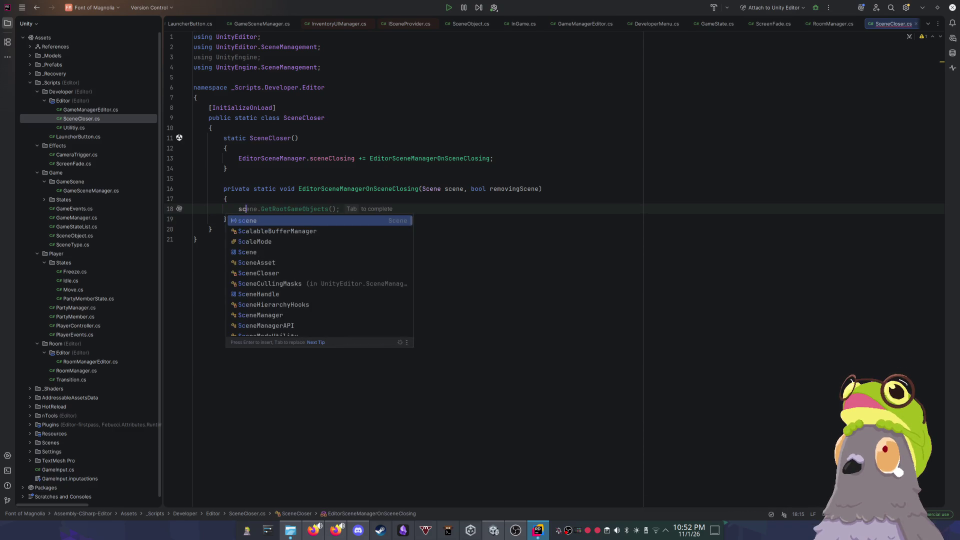
pyautogui.write('ene.')
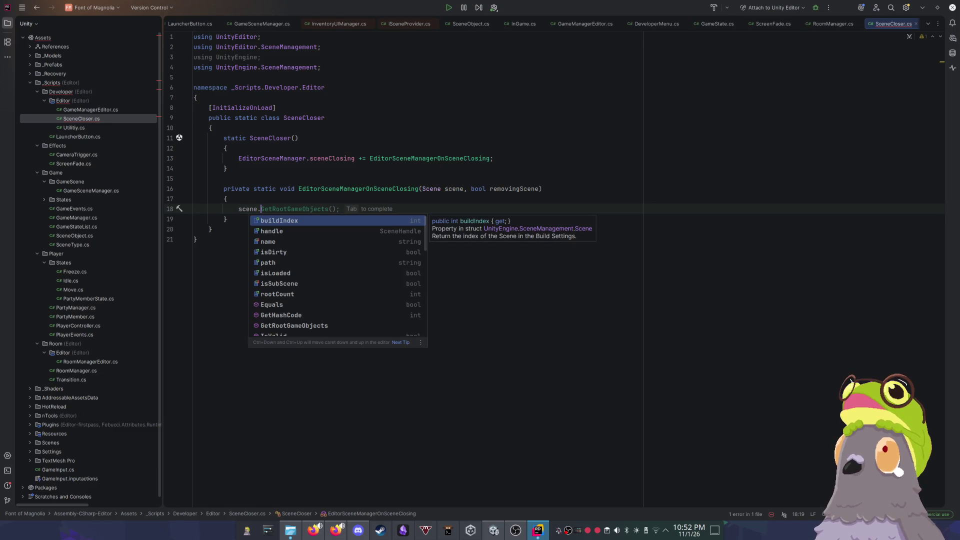
pyautogui.write('game')
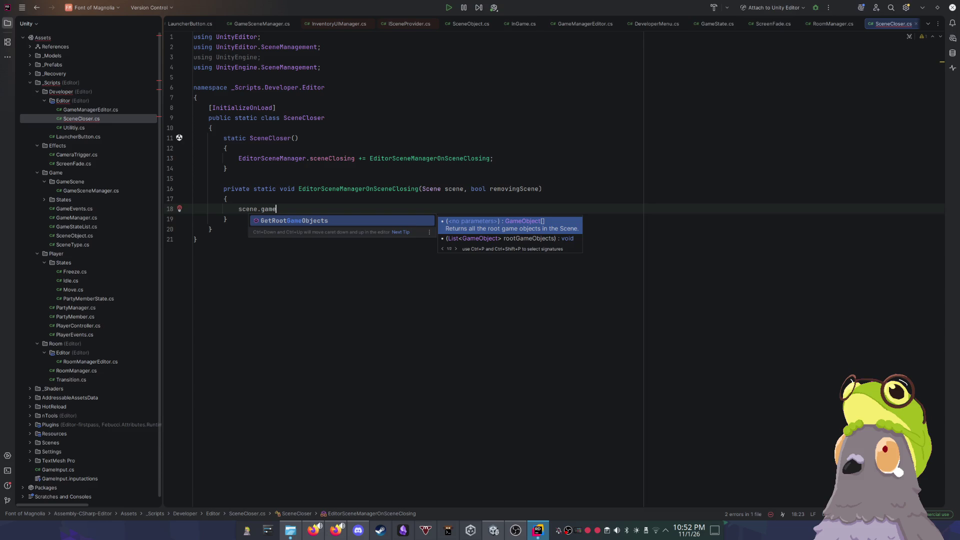
pyautogui.press('BackSpace')
pyautogui.press('BackSpace')
pyautogui.press('BackSpace')
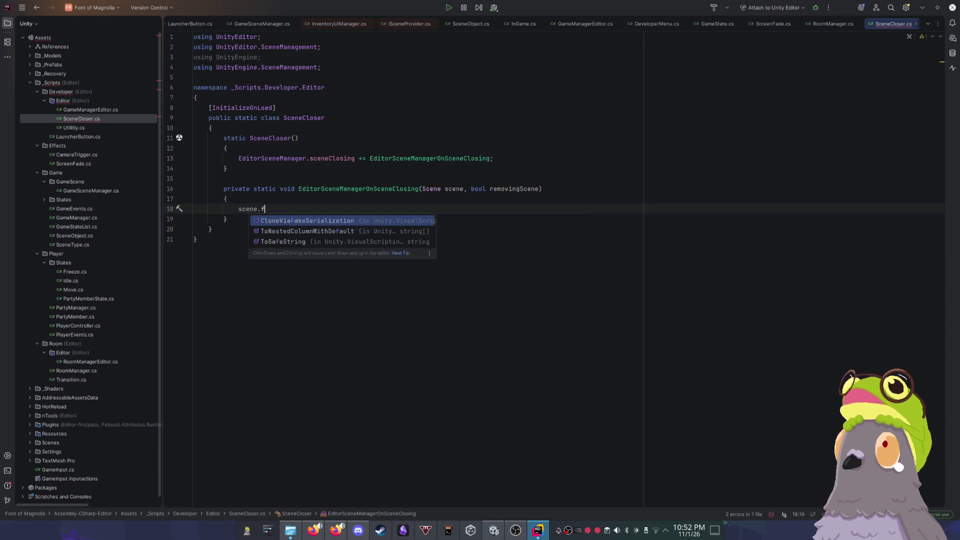
pyautogui.write('fin')
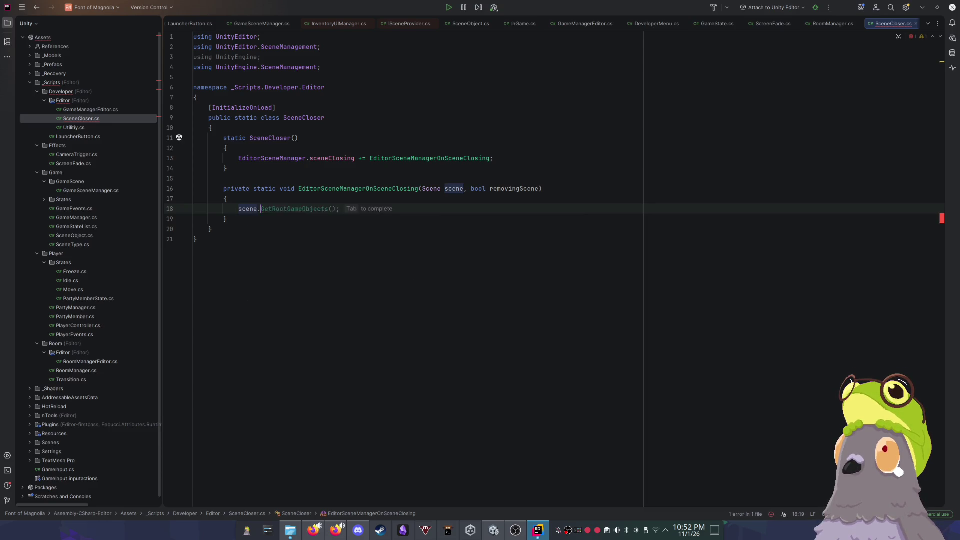
pyautogui.write('.f')
pyautogui.press('BackSpace')
pyautogui.press('BackSpace')
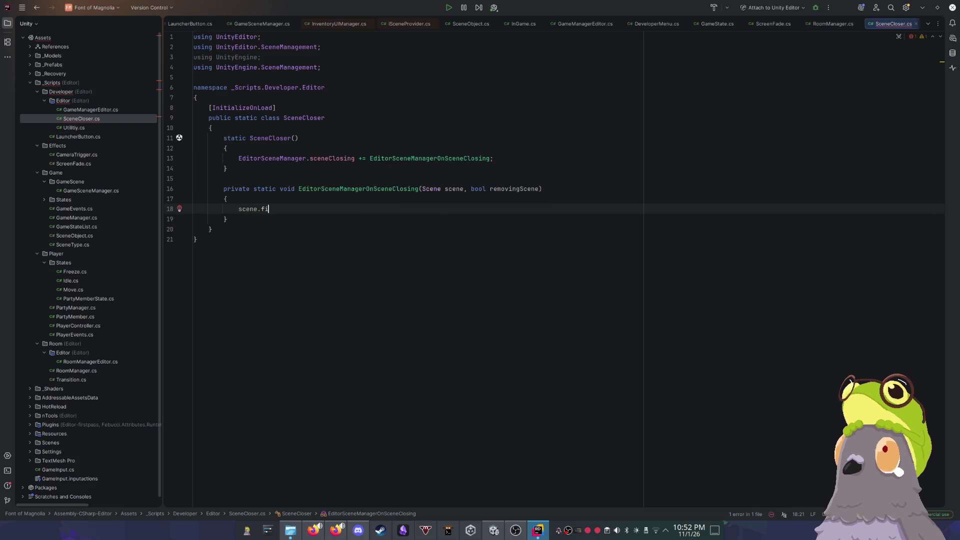
pyautogui.write('getr')
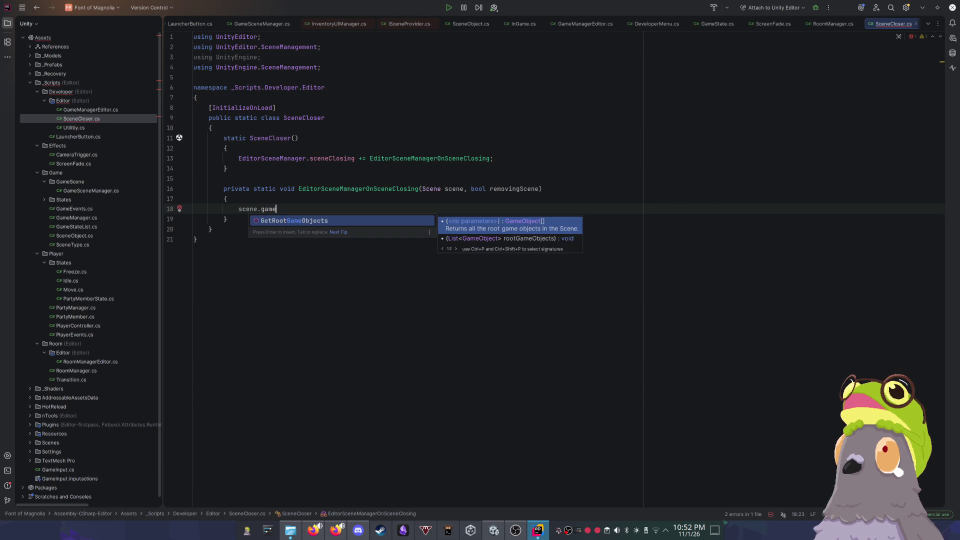
pyautogui.press('Return')
pyautogui.press('BackSpace')
pyautogui.write('[]')
pyautogui.press('BackSpace')
pyautogui.press('BackSpace')
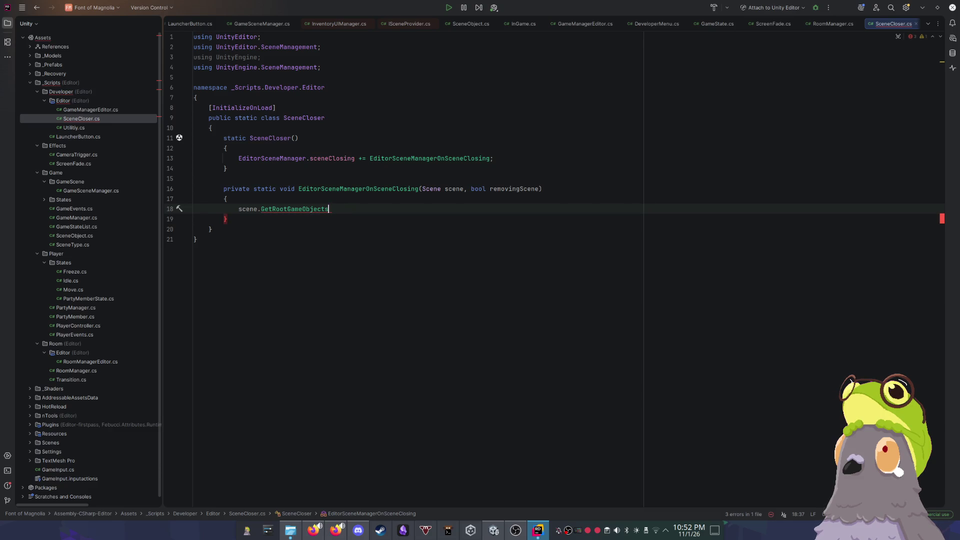
pyautogui.write('();')
pyautogui.click(239, 209)
pyautogui.write('var x =')
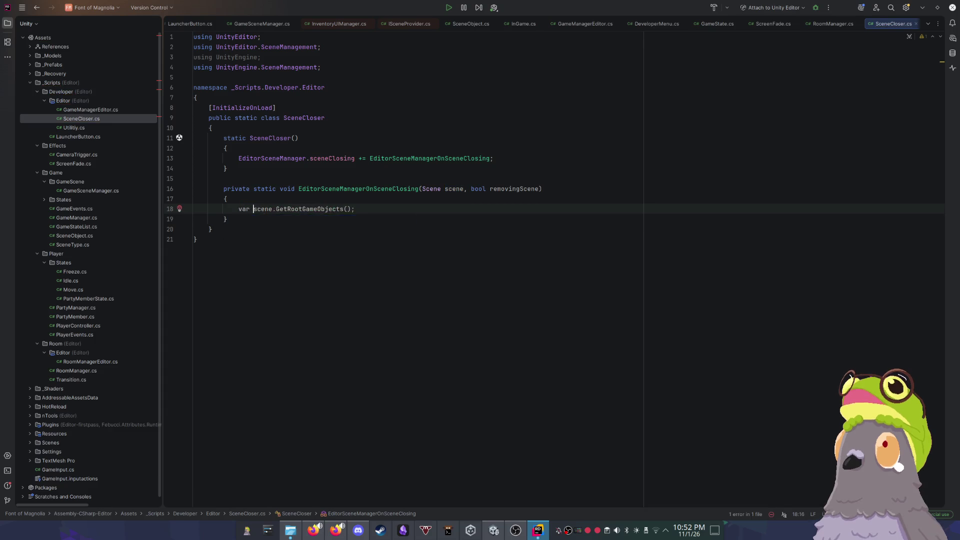
# Step: Add Debug.Log(x) on a new line below the assignment
pyautogui.click(403, 209)
pyautogui.press('End')
pyautogui.press('Return')
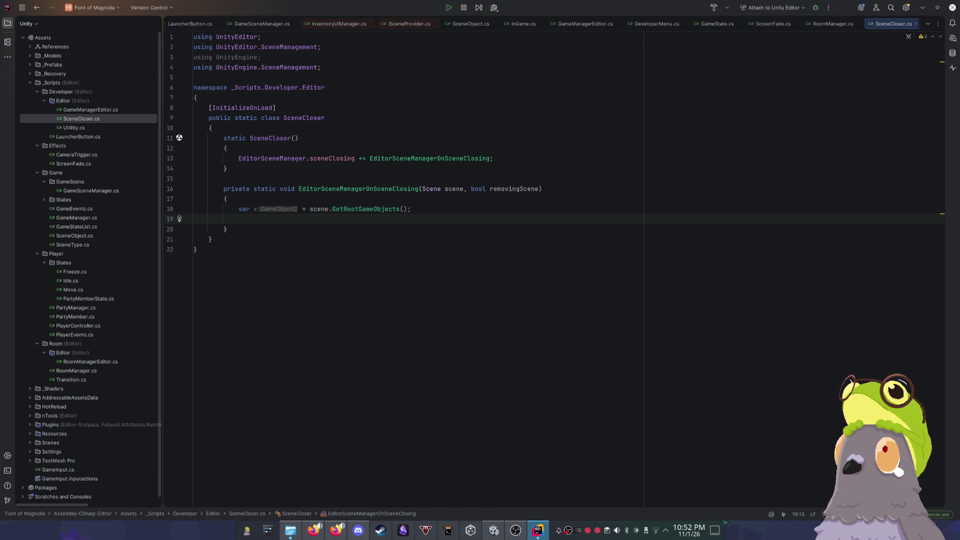
pyautogui.write('Debug.lo')
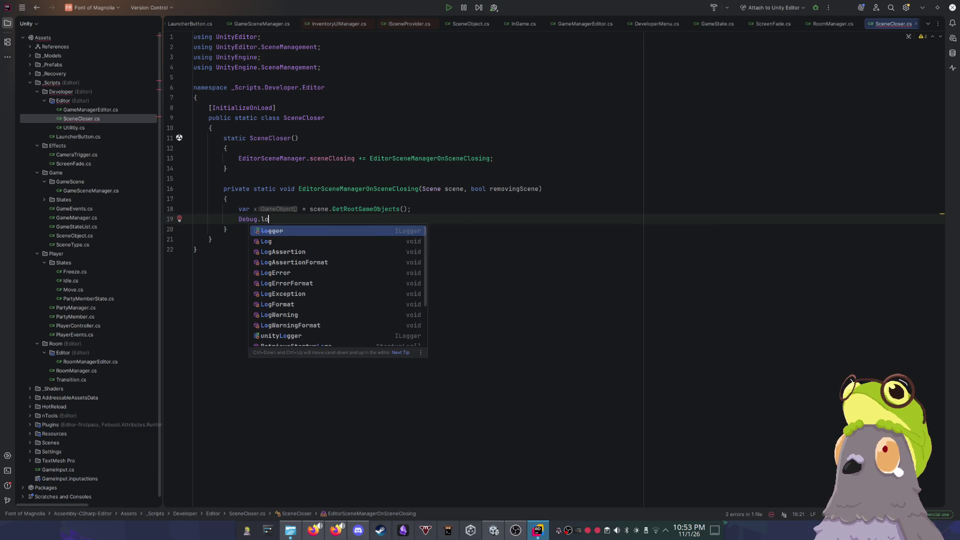
pyautogui.press('Down')
pyautogui.press('Return')
pyautogui.write('x.Length')
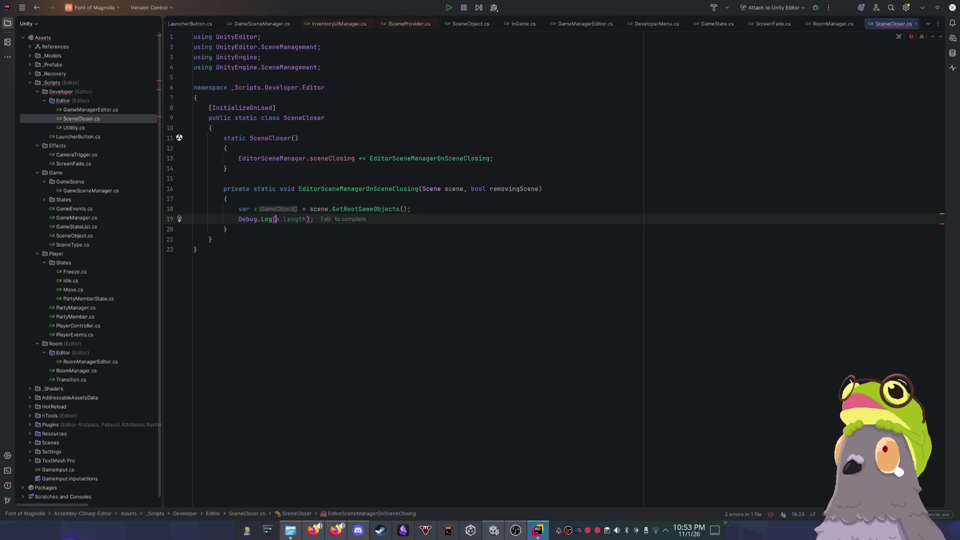
pyautogui.write('game')
pyautogui.press('BackSpace')
pyautogui.press('BackSpace')
pyautogui.press('BackSpace')
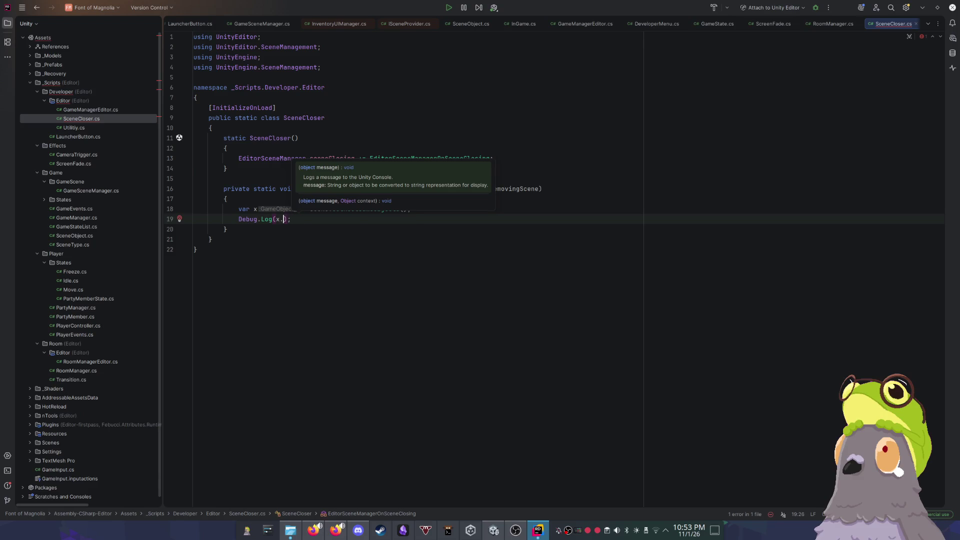
pyautogui.press('Escape')
pyautogui.hotkey('shift', 'Left')
pyautogui.hotkey('shift', 'Left')
pyautogui.hotkey('shift', 'Left')
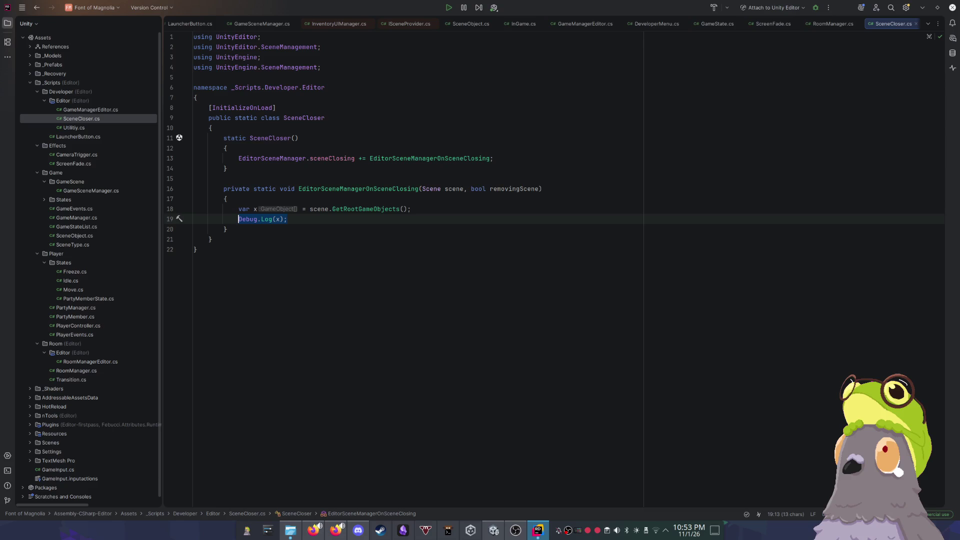
# Step: Change the log line to start with x.ToList(), importing System.Linq
pyautogui.write('x.ForWE')
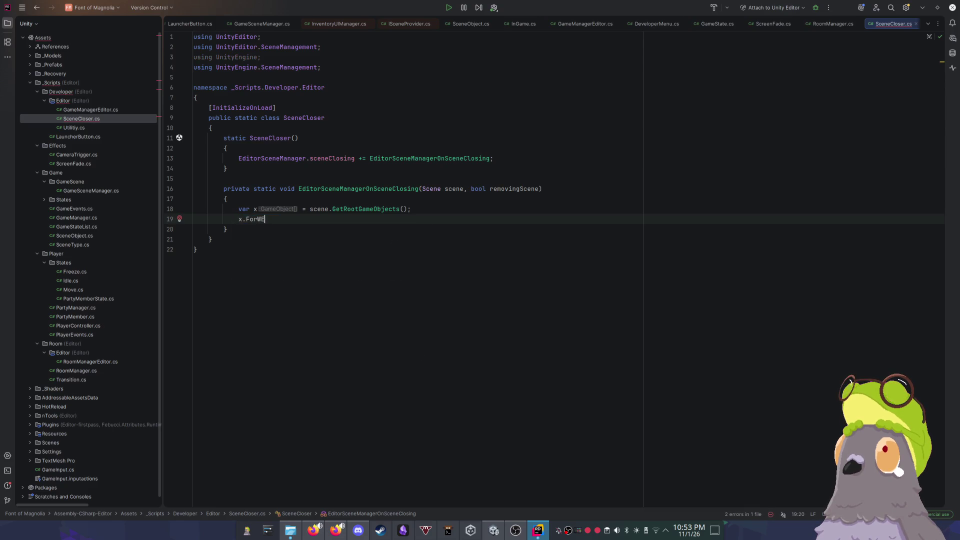
pyautogui.press('BackSpace')
pyautogui.press('BackSpace')
pyautogui.write('E')
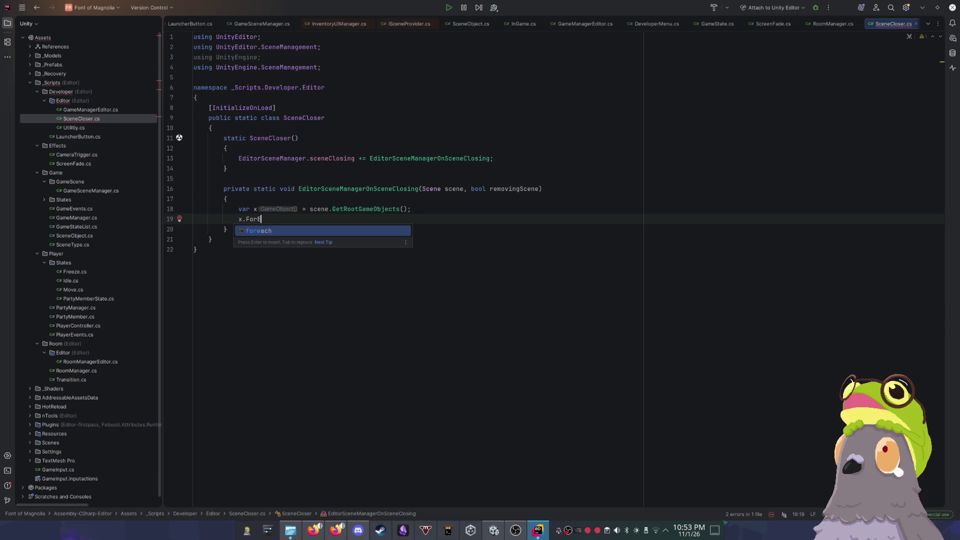
pyautogui.press('BackSpace')
pyautogui.press('Down')
pyautogui.press('Down')
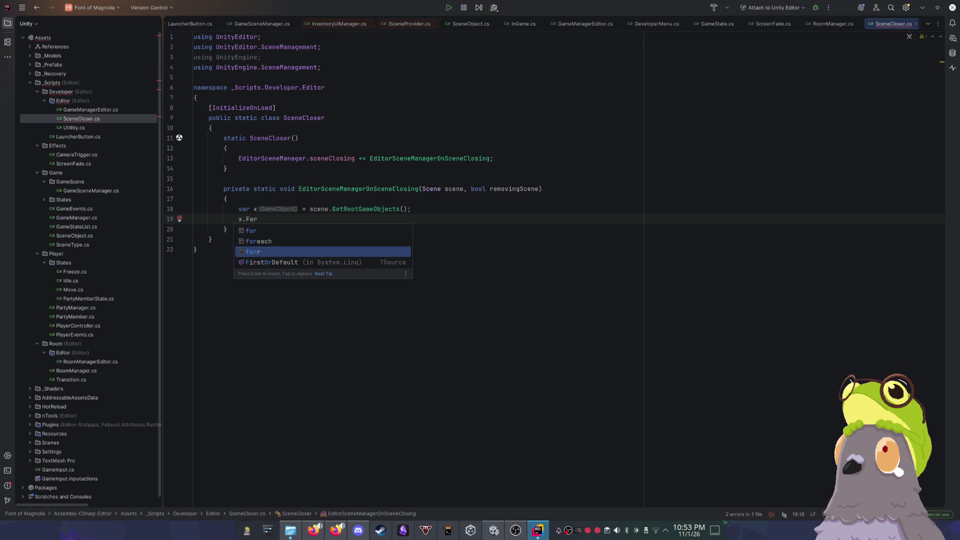
pyautogui.press('Down')
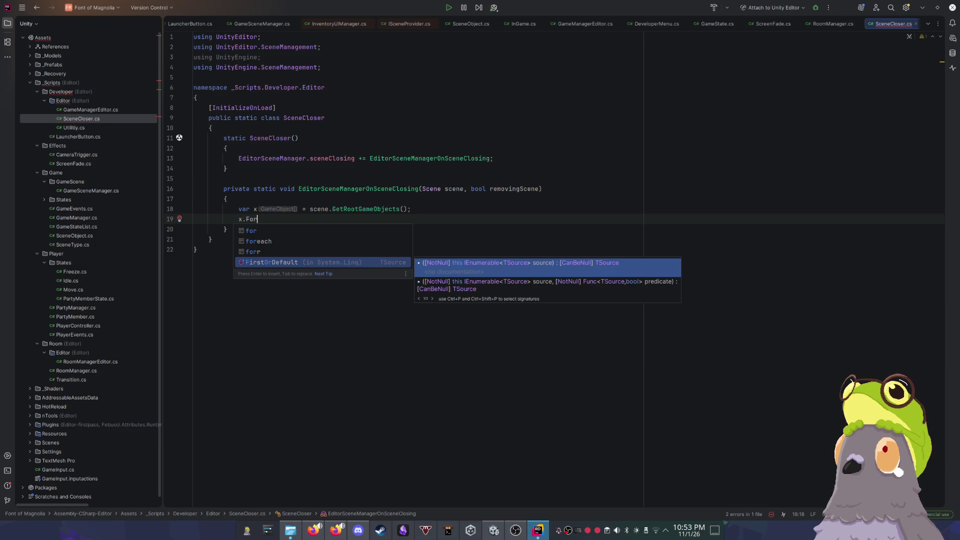
pyautogui.press('Escape')
pyautogui.press('BackSpace')
pyautogui.press('BackSpace')
pyautogui.press('BackSpace')
pyautogui.write('ToLList')
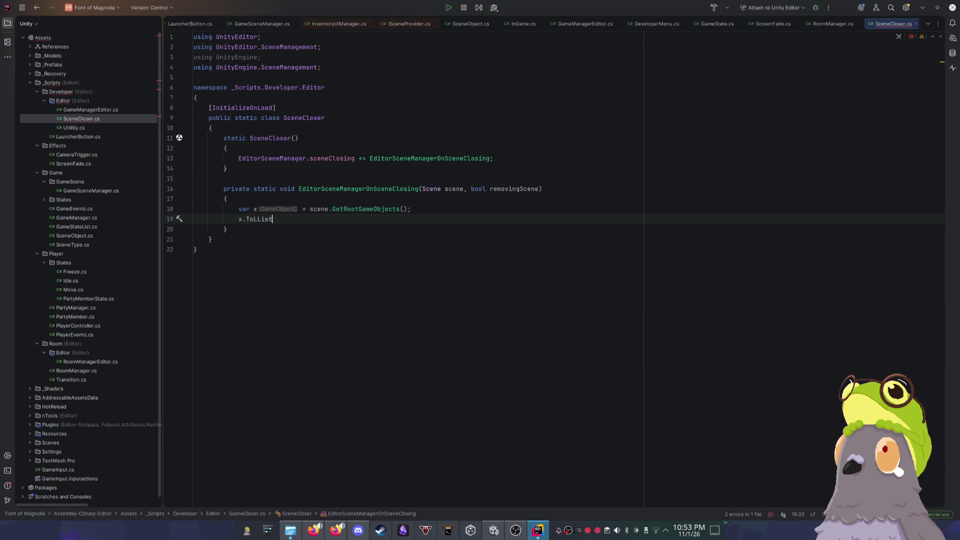
pyautogui.press('BackSpace')
pyautogui.press('BackSpace')
pyautogui.press('BackSpace')
pyautogui.write('is')
pyautogui.press('Return')
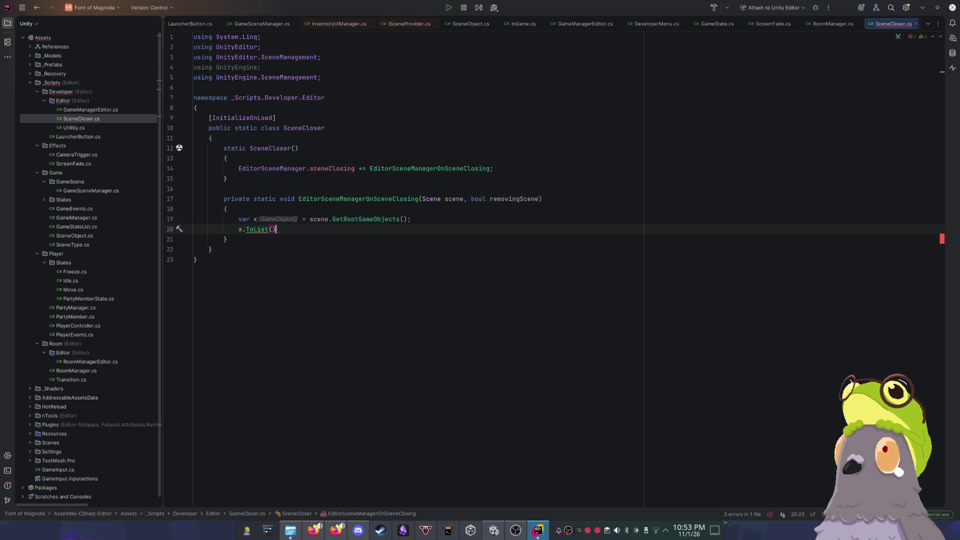
pyautogui.write('.')
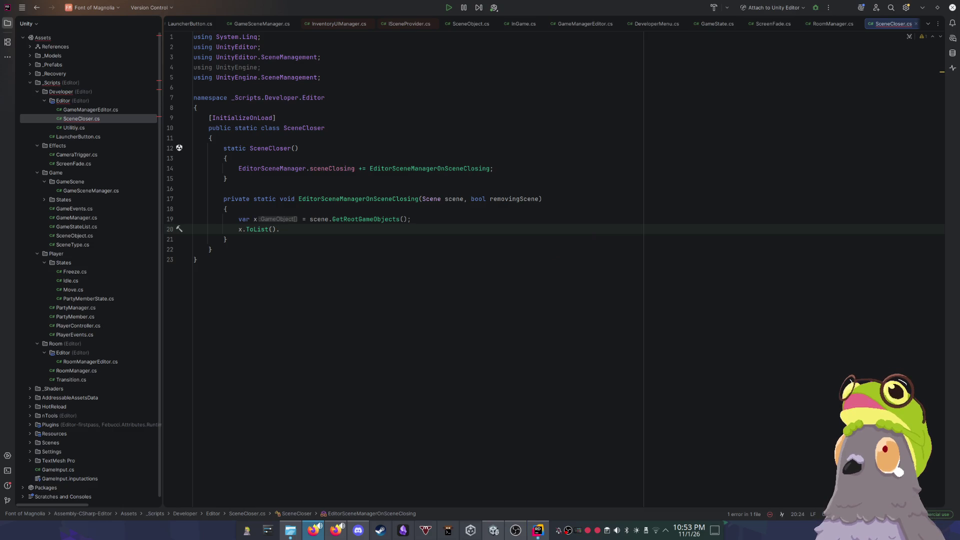
pyautogui.press('Escape')
pyautogui.click(431, 285)
pyautogui.click(332, 232)
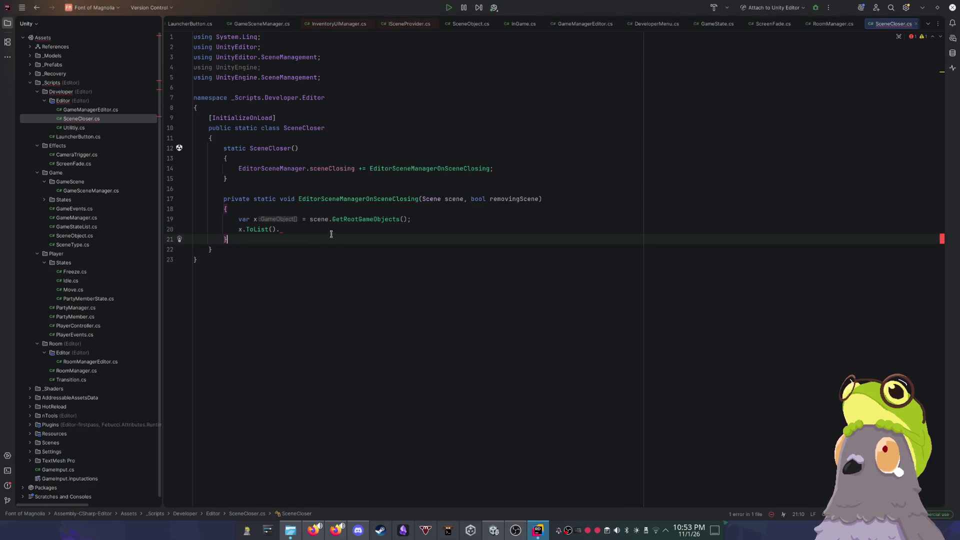
# Step: Complete the line as x.ToList().ForEach(a => Debug.Log(a.name))
pyautogui.write('.')
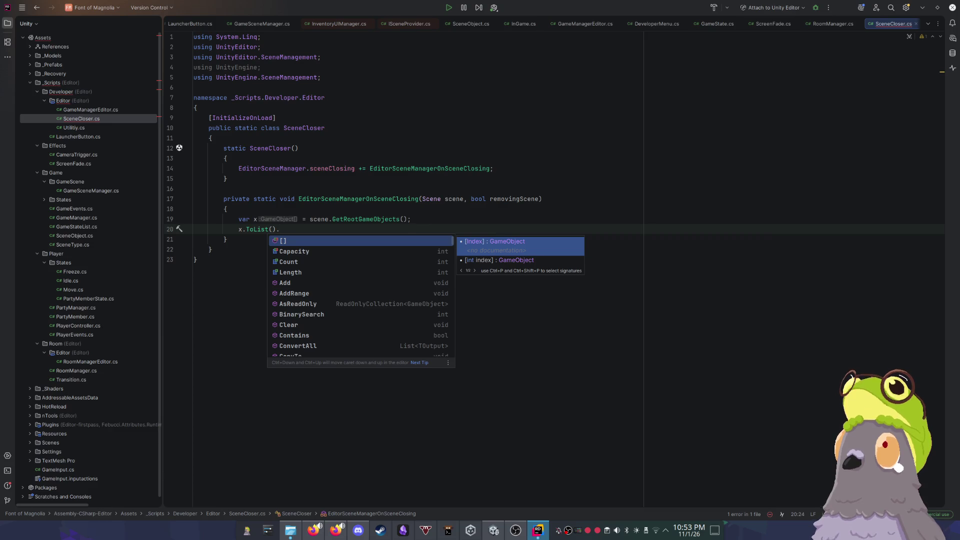
pyautogui.write('forea')
pyautogui.press('Down')
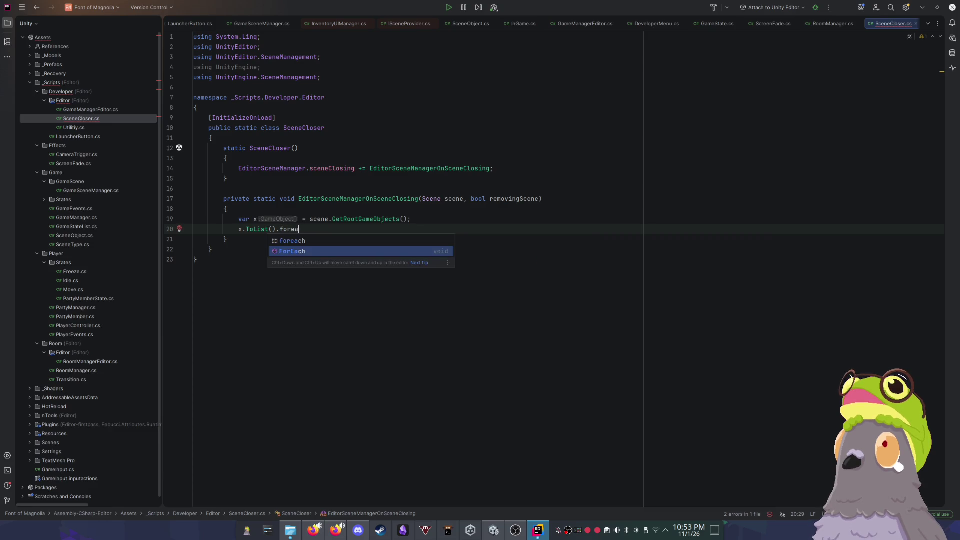
pyautogui.press('Return')
pyautogui.write('a a);')
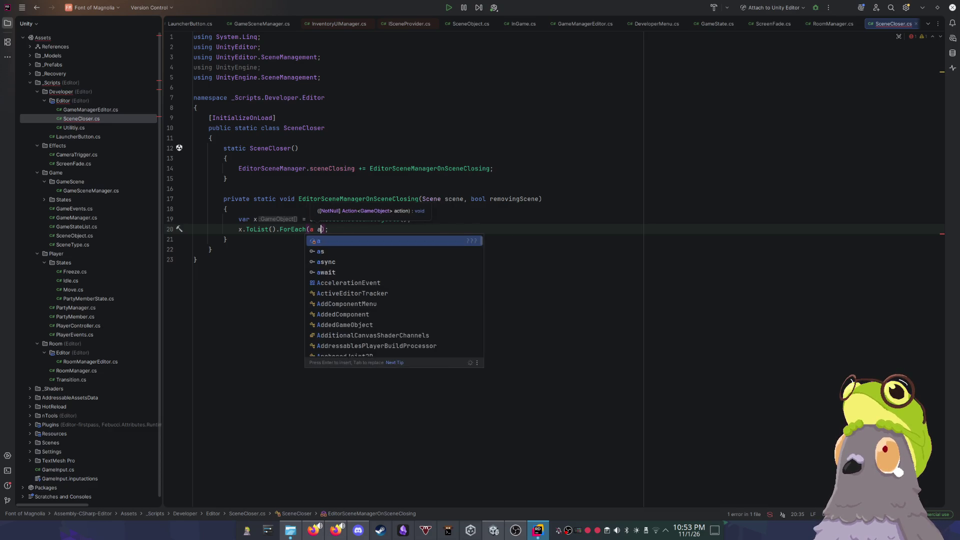
pyautogui.press('BackSpace')
pyautogui.write('=> ')
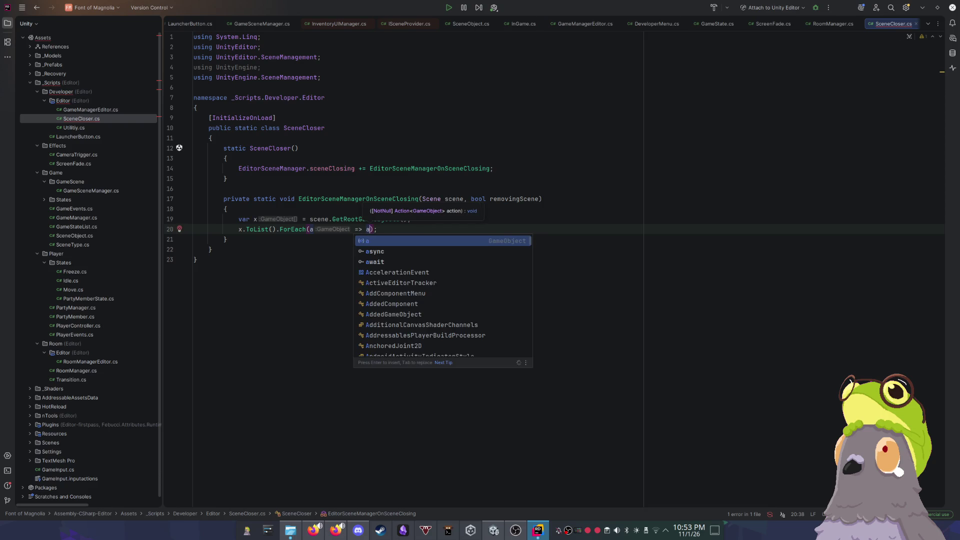
pyautogui.write('Debug.')
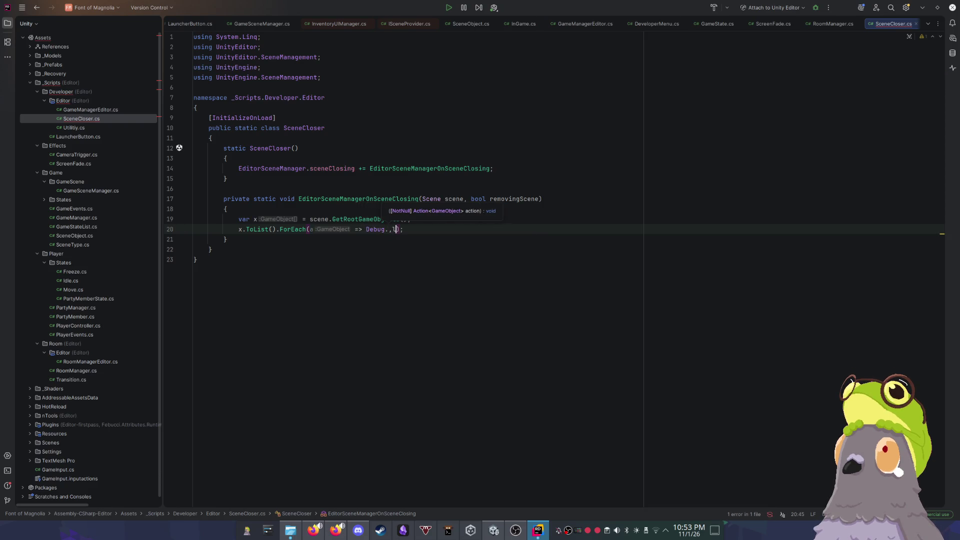
pyautogui.write('Log')
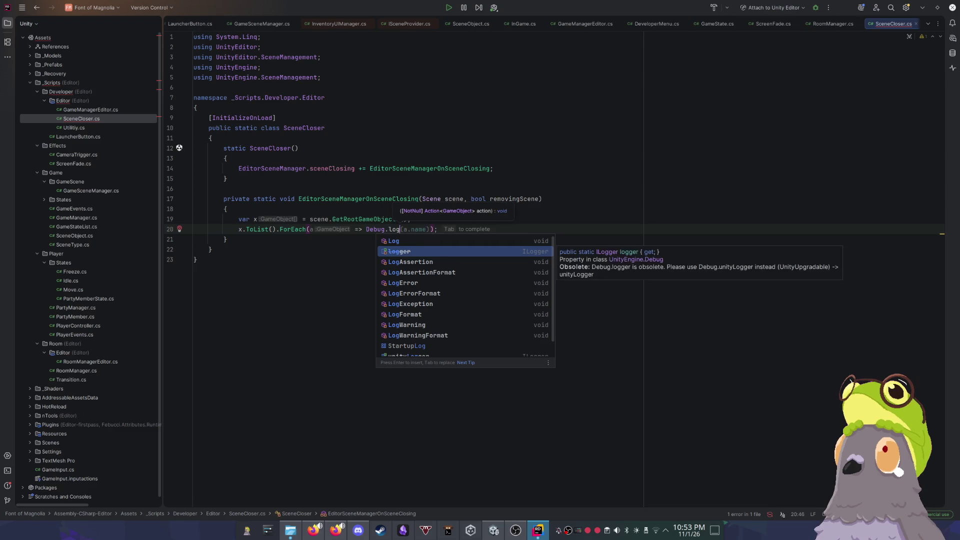
pyautogui.press('Escape')
pyautogui.write('(a.nam')
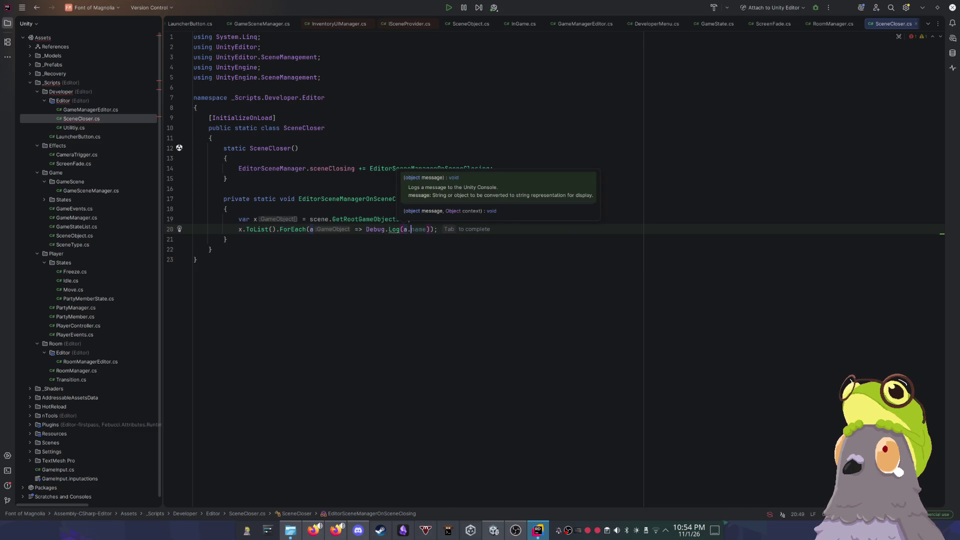
pyautogui.write('e)')
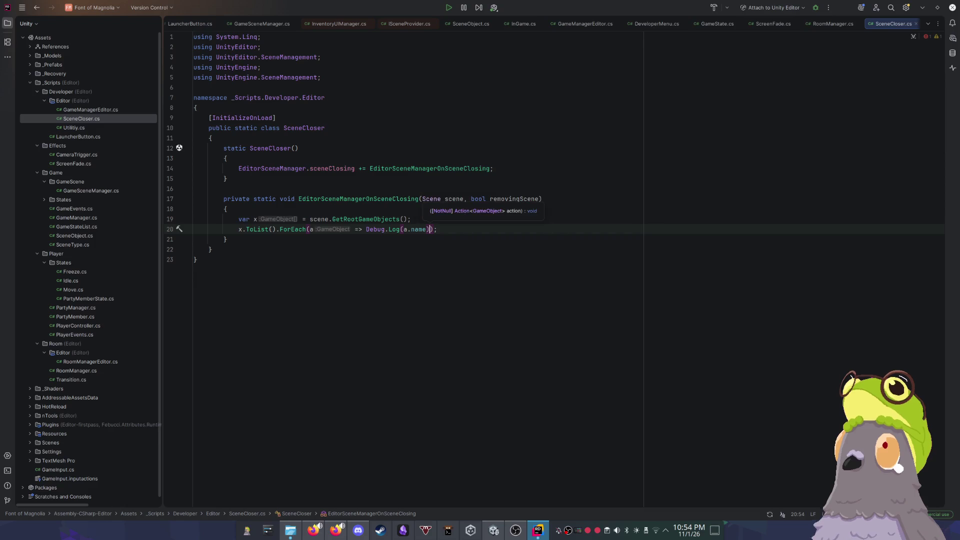
# Step: Review the constructor and handler braces, then minimize Rider to show Unity
pyautogui.click(449, 148)
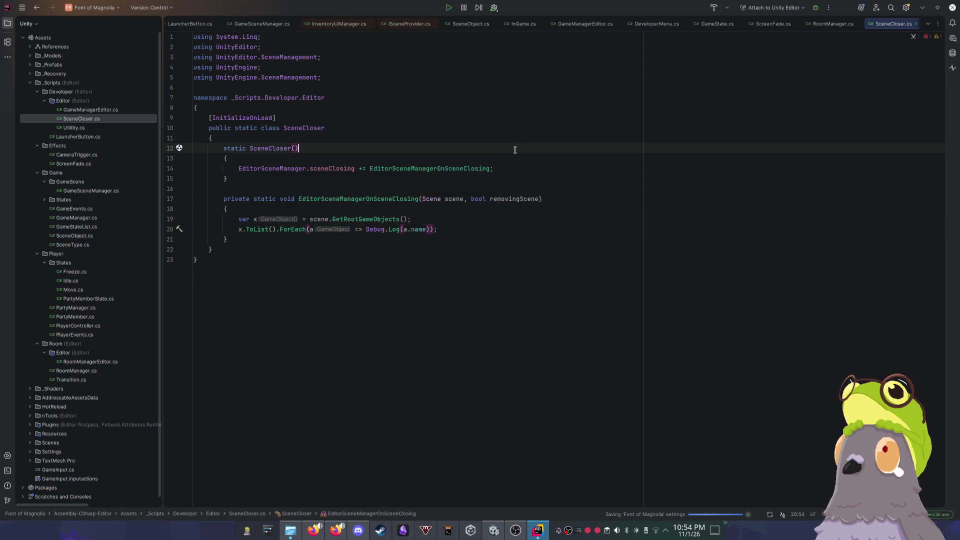
pyautogui.click(507, 180)
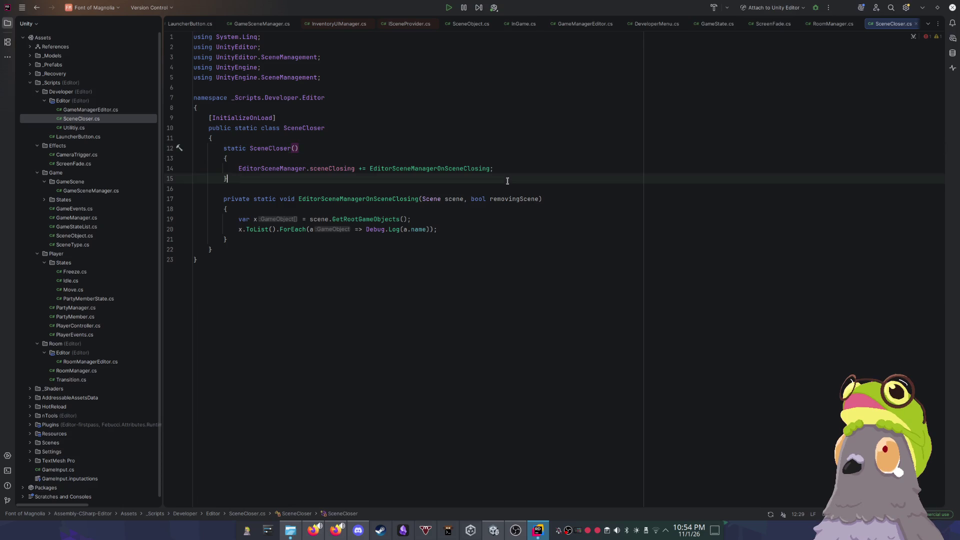
pyautogui.click(477, 240)
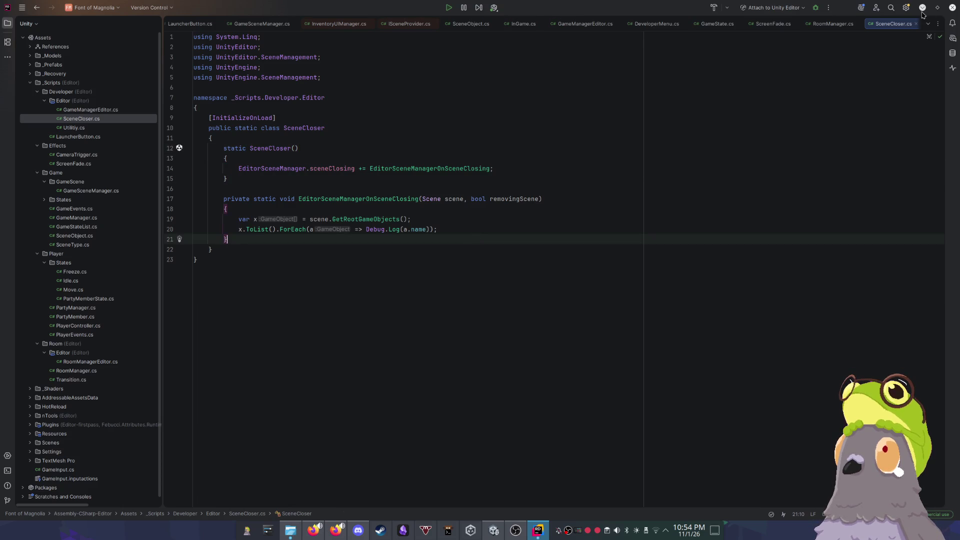
pyautogui.click(922, 9)
# Step: Clear the Console, open Developer-World, then reopen Bootstrap so PlayerCamera, Directional Light and Global Volume get logged
pyautogui.moveTo(645, 88)
pyautogui.mouseDown()
pyautogui.moveTo(654, 120)
pyautogui.moveTo(483, 347)
pyautogui.mouseUp()
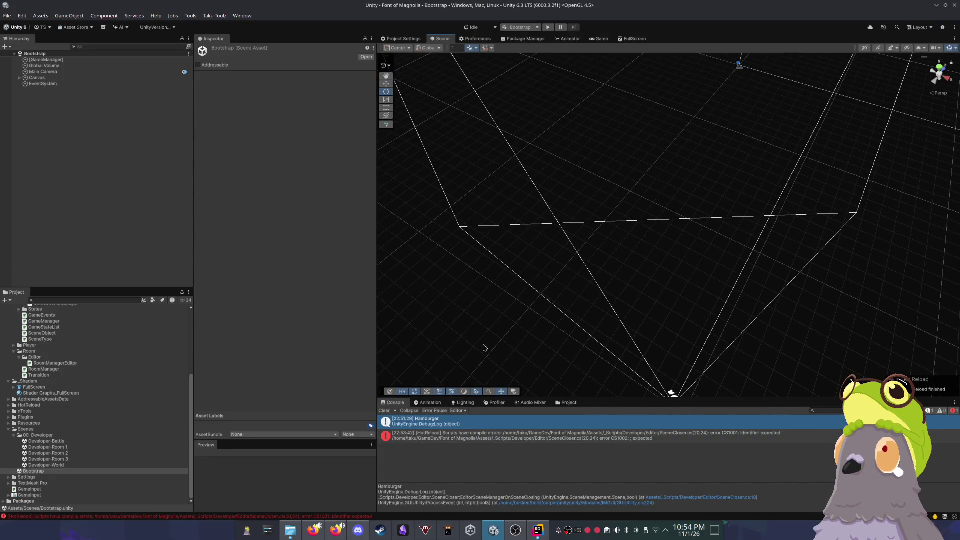
pyautogui.click(384, 412)
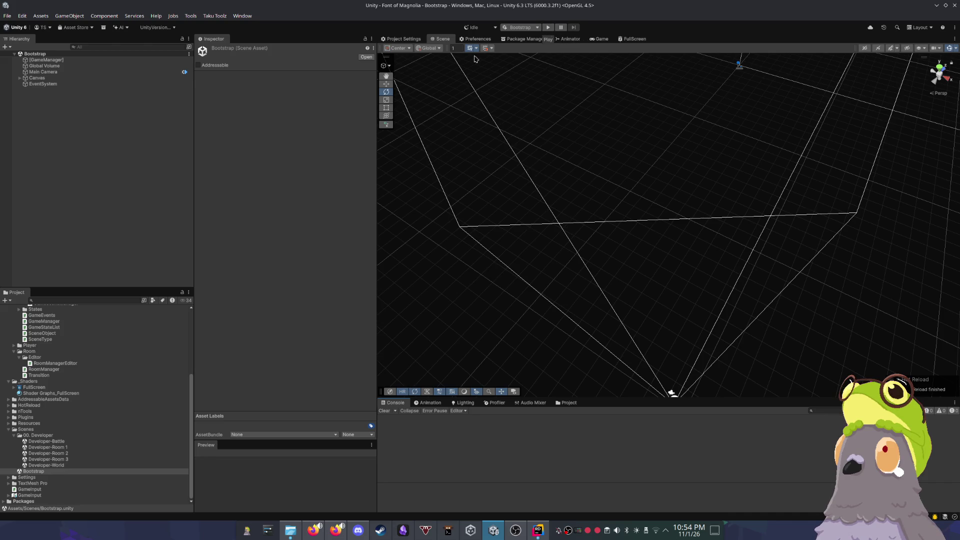
pyautogui.doubleClick(48, 466)
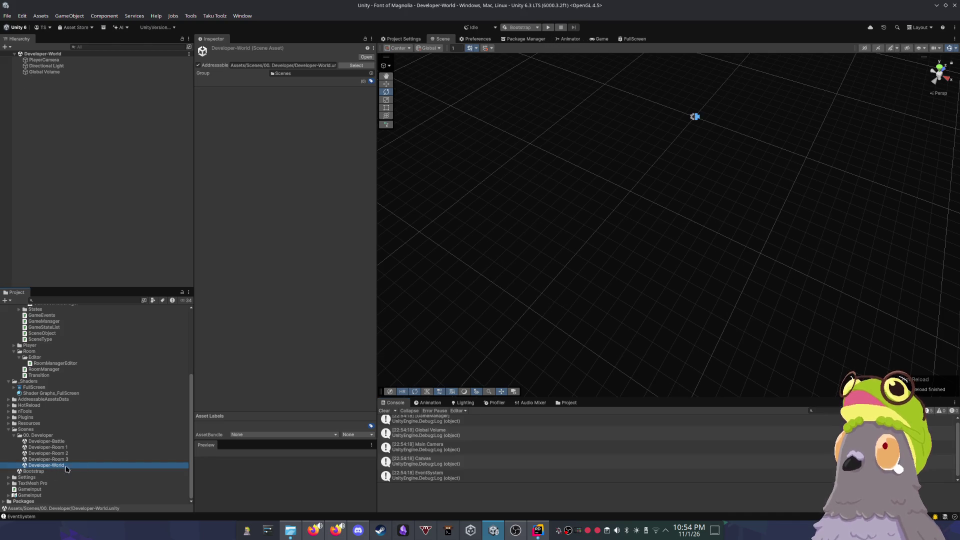
pyautogui.scroll(1, 485, 447)
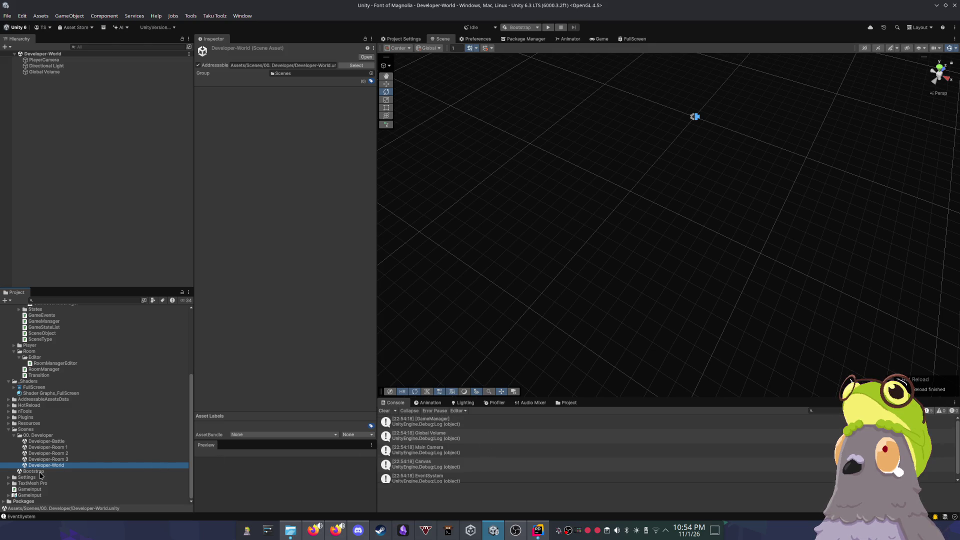
pyautogui.moveTo(615, 398); pyautogui.dragTo(615, 288)
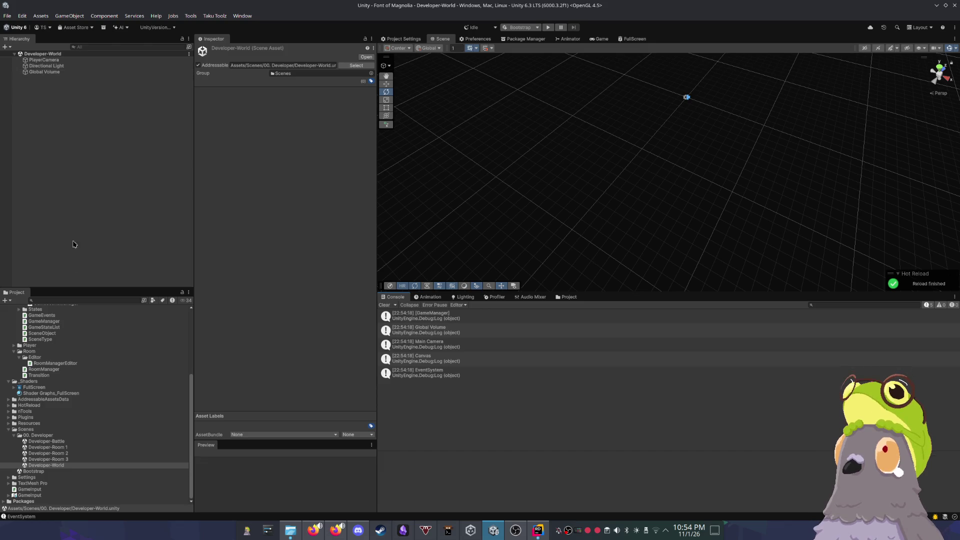
pyautogui.doubleClick(44, 472)
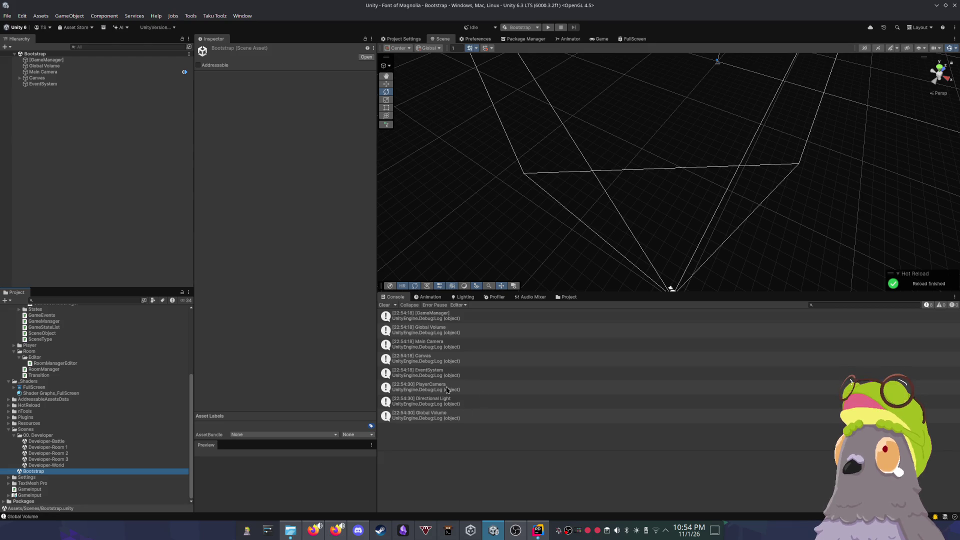
# Step: Clear the Console's root-object logs with the Bootstrap scene still open
pyautogui.click(384, 305)
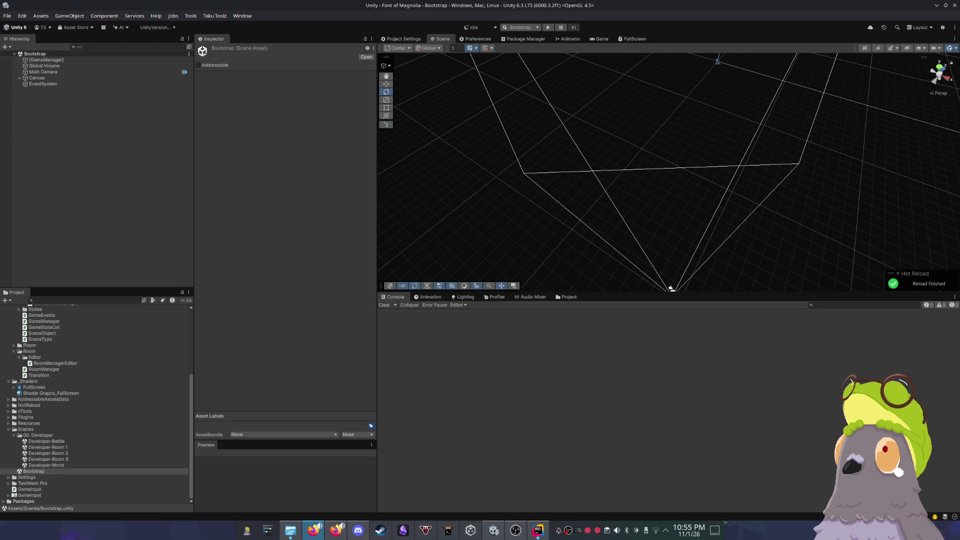
pyautogui.moveTo(572, 182); pyautogui.dragTo(551, 184)
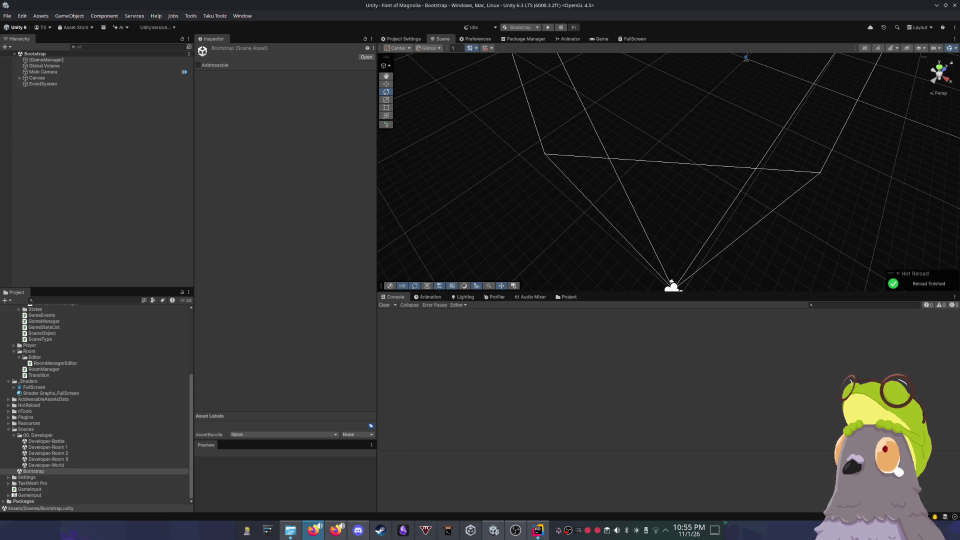
pyautogui.moveTo(535, 140); pyautogui.dragTo(616, 139)
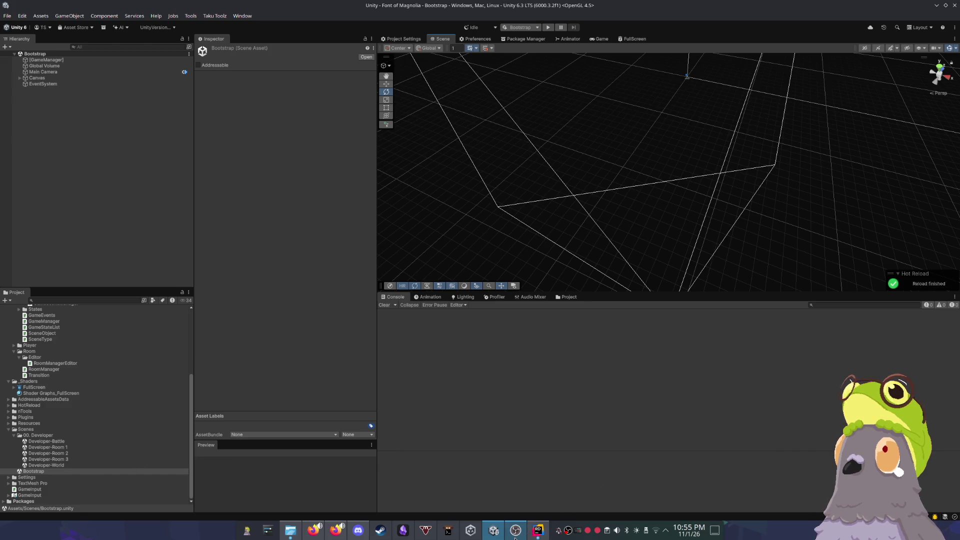
# Step: Review RoomManager.cs in Rider at line 48, then return to Unity
pyautogui.moveTo(538, 530)
pyautogui.click(595, 490)
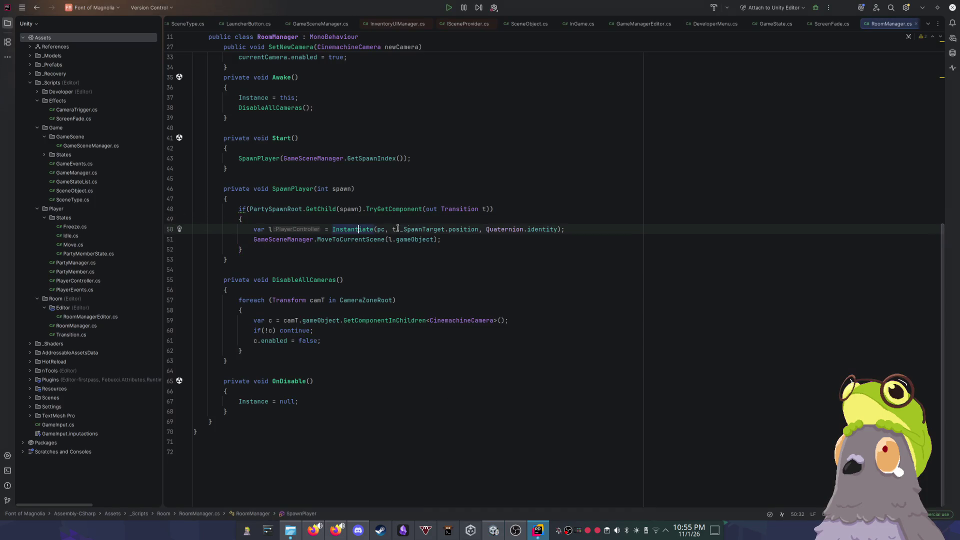
pyautogui.click(528, 206)
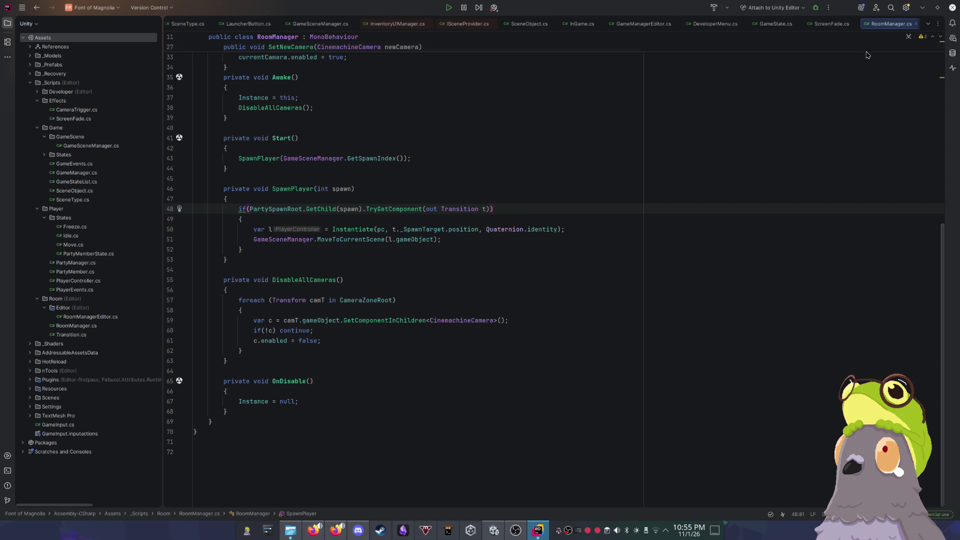
pyautogui.click(923, 9)
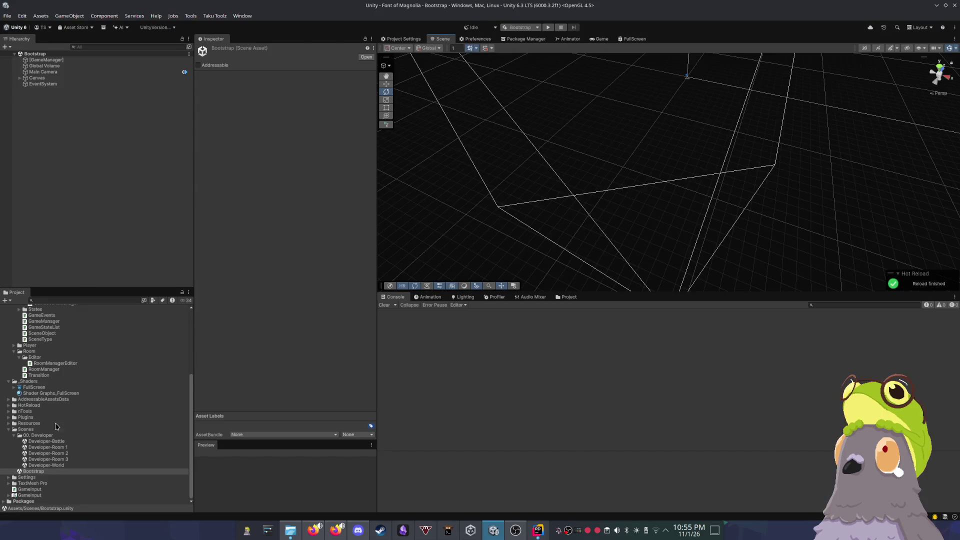
# Step: Open Developer-Room 2 and then Developer-Room 1, checking the GameManager log's stack trace
pyautogui.click(59, 447)
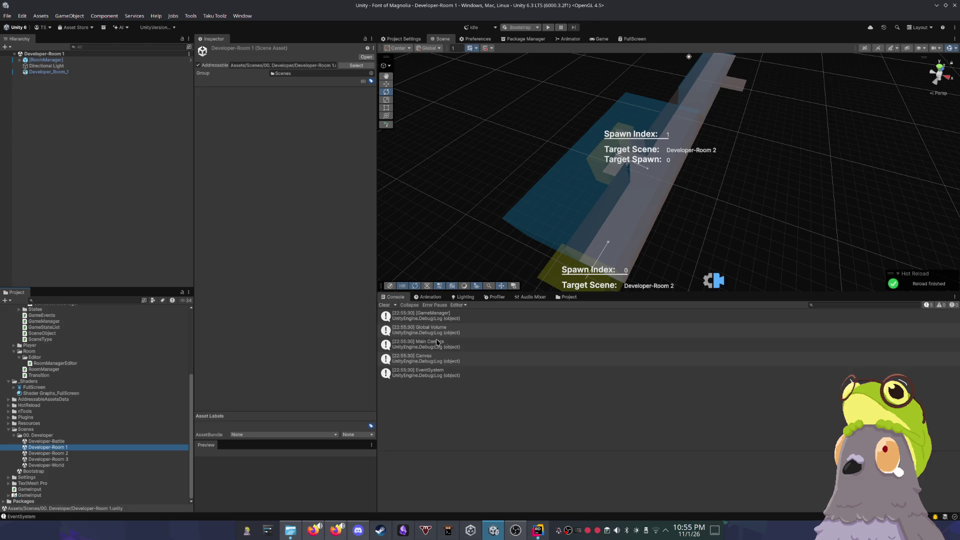
pyautogui.click(448, 320)
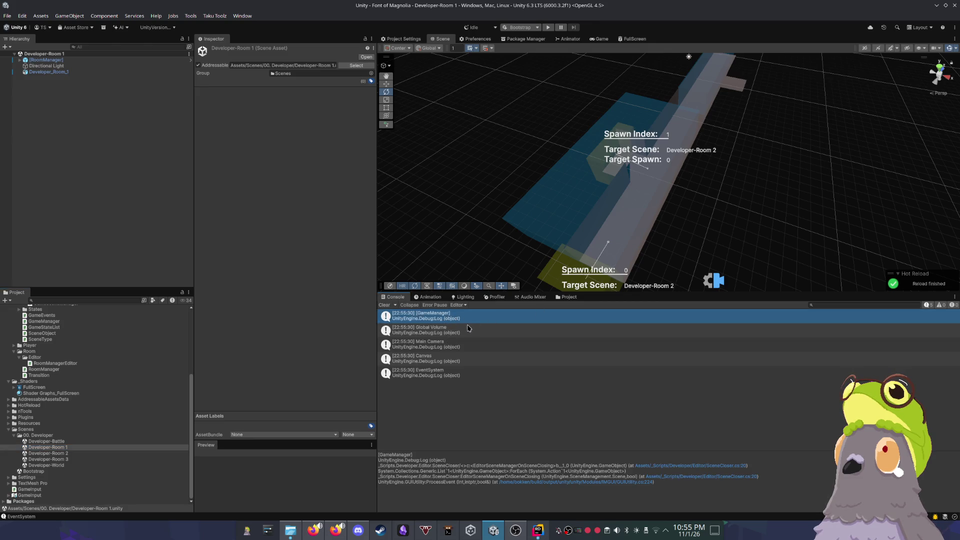
pyautogui.doubleClick(63, 455)
pyautogui.doubleClick(63, 447)
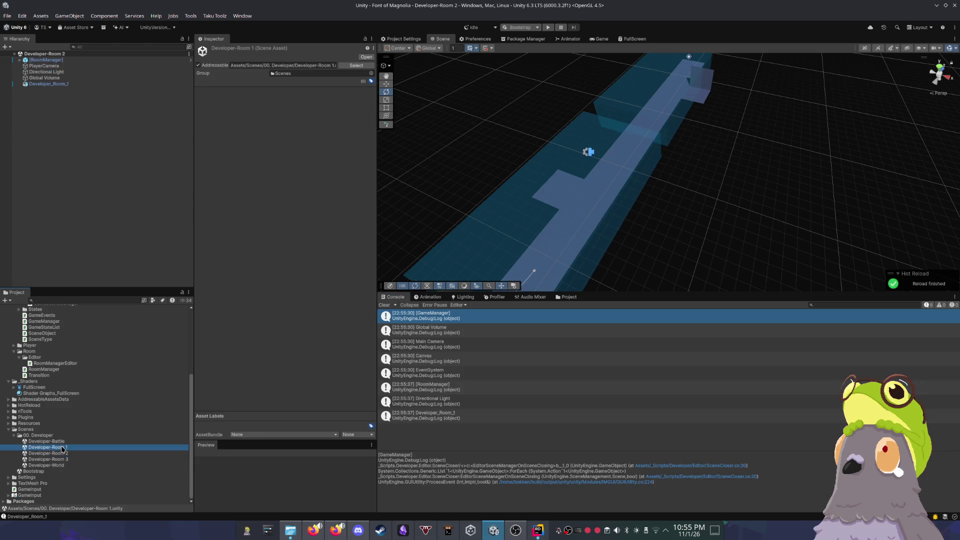
# Step: Select [RoomManager] and open RoomManagerEditor.cs in Rider at its empty OnInspectorGUI body
pyautogui.click(45, 59)
pyautogui.scroll(3, 83, 390)
pyautogui.scroll(2, 83, 390)
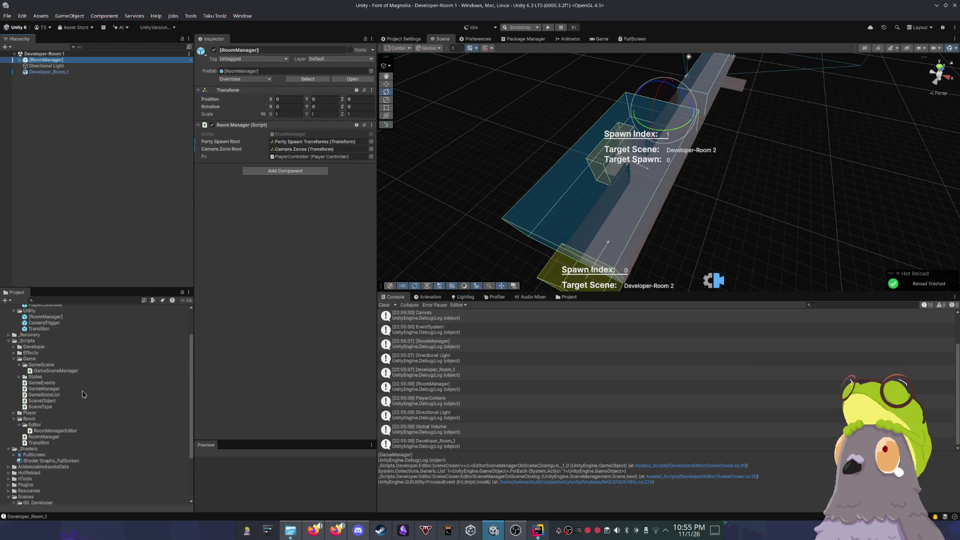
pyautogui.scroll(2, 82, 394)
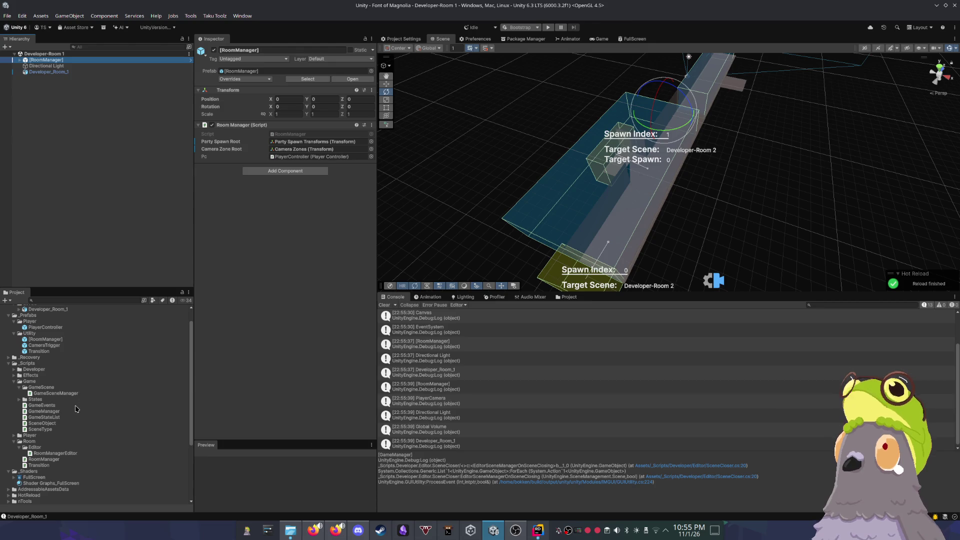
pyautogui.click(69, 454)
pyautogui.doubleClick(69, 454)
pyautogui.click(396, 198)
pyautogui.click(321, 229)
# Step: Add t.transform.SetSiblingIndex(0); on line 14 of RoomManagerEditor.cs using autocomplete
pyautogui.click(339, 219)
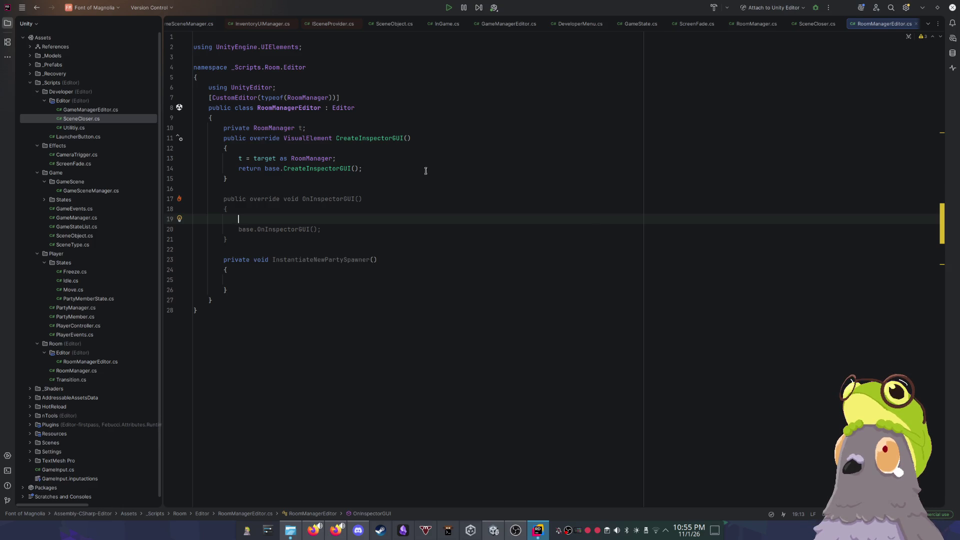
pyautogui.click(397, 158)
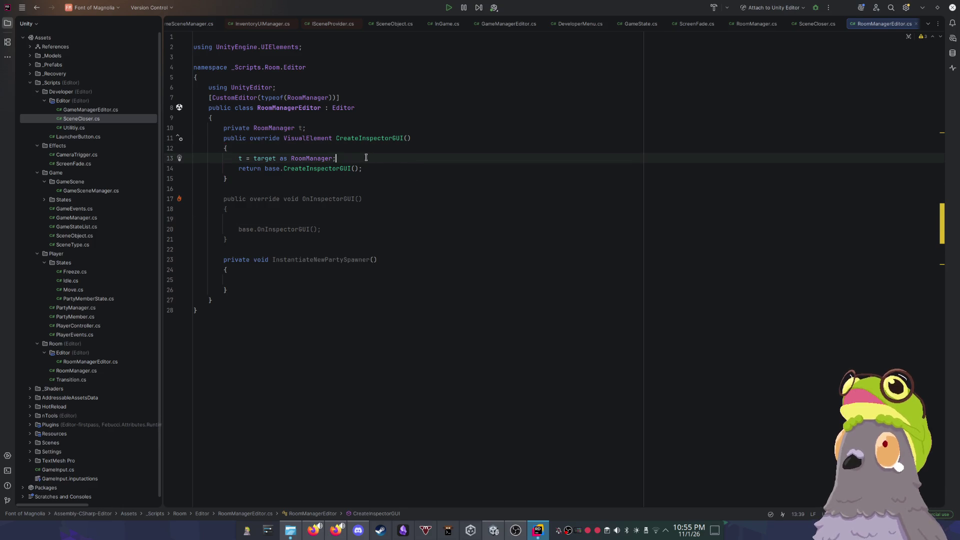
pyautogui.press('Return')
pyautogui.write('t.')
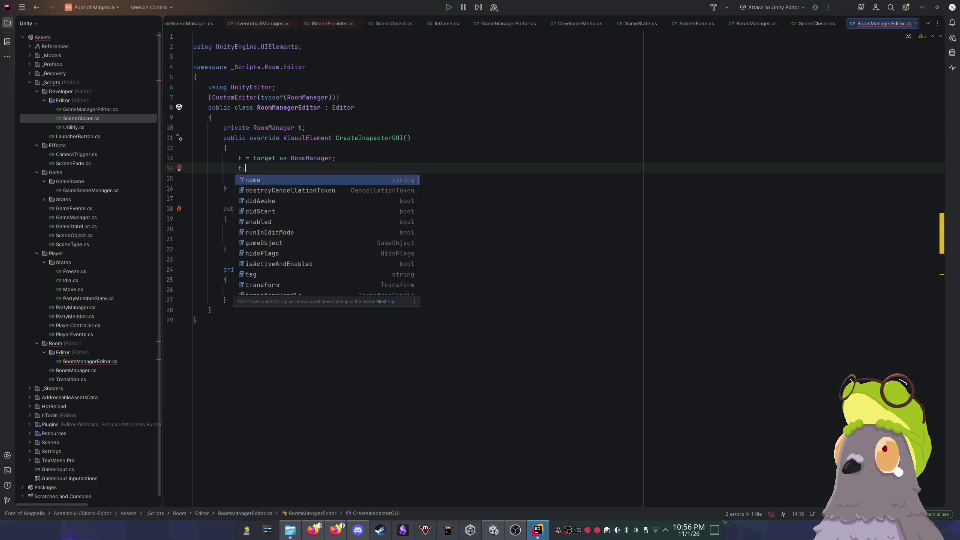
pyautogui.write('tran')
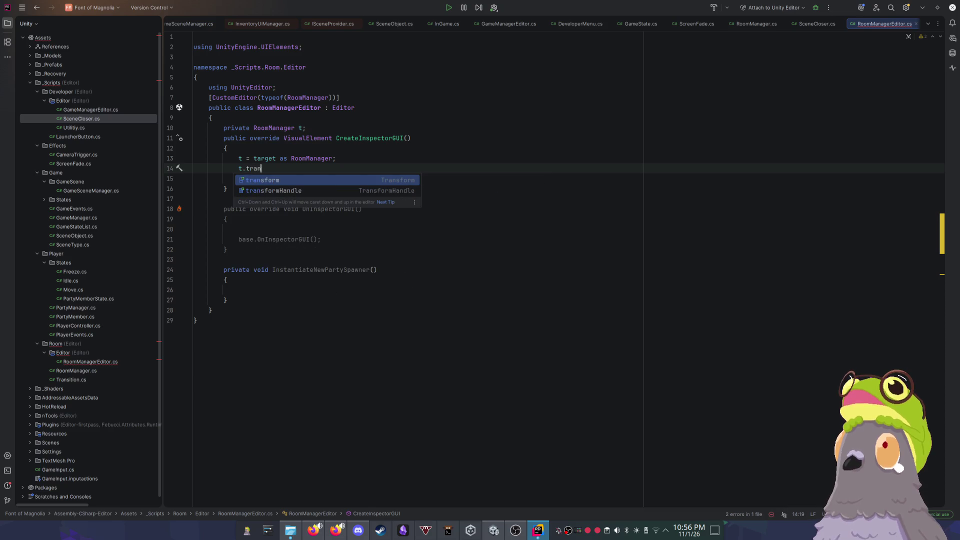
pyautogui.write('sform.i')
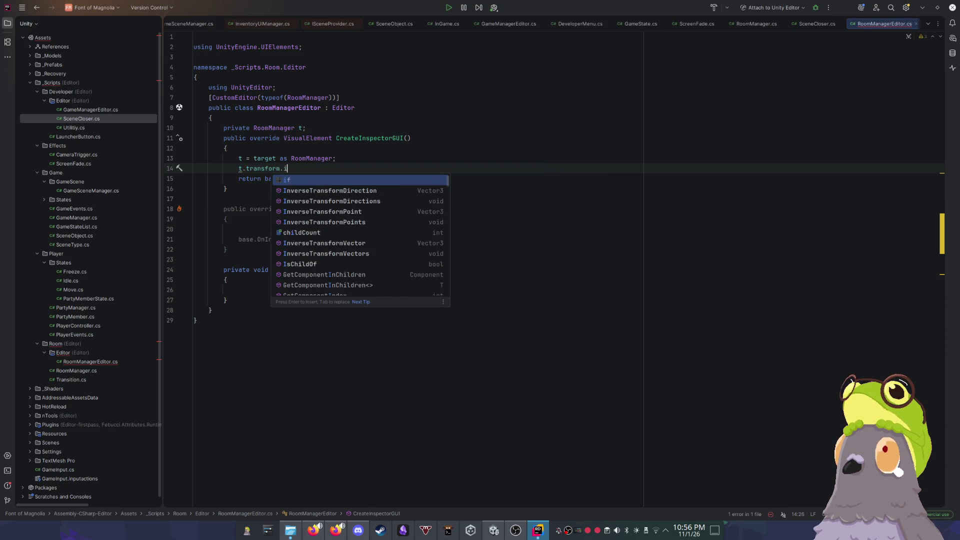
pyautogui.write('nde')
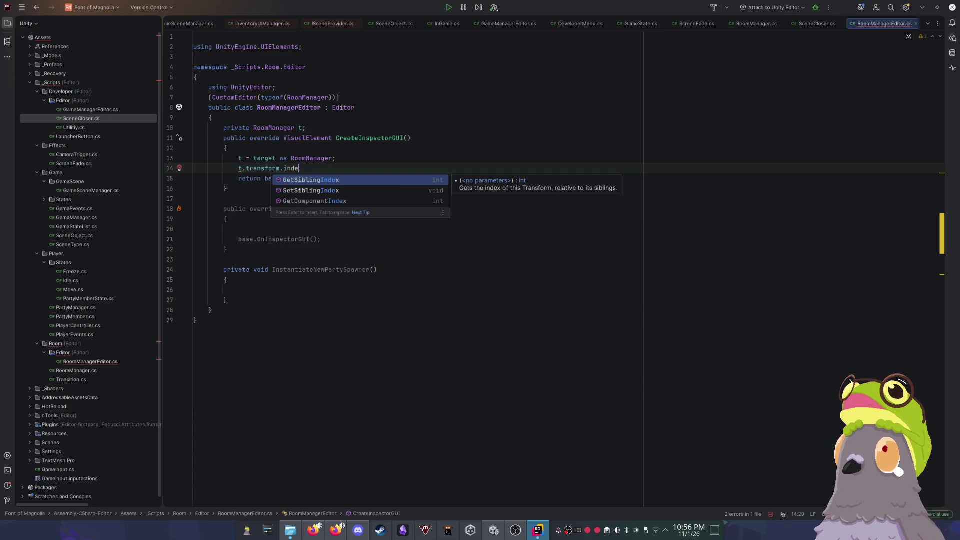
pyautogui.press('Down')
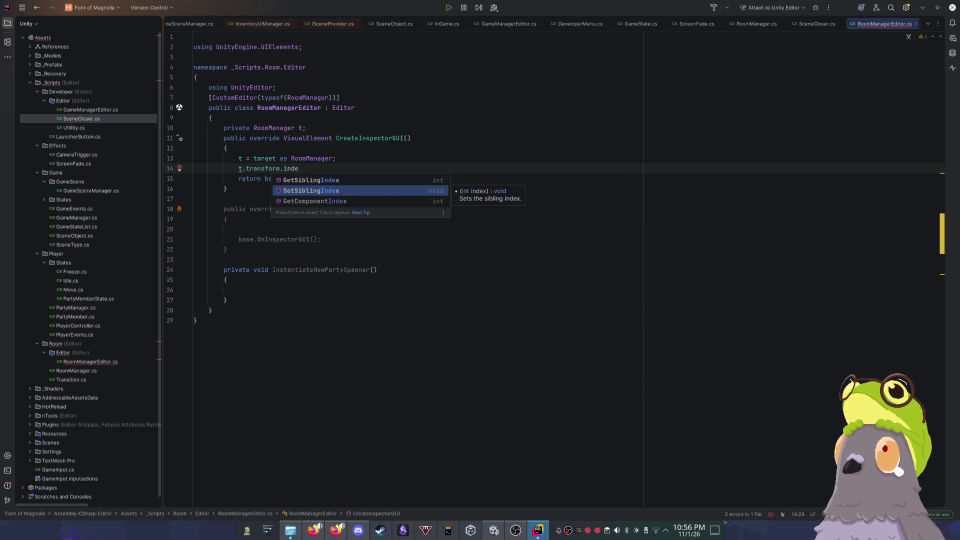
pyautogui.press('Return')
pyautogui.write('0);')
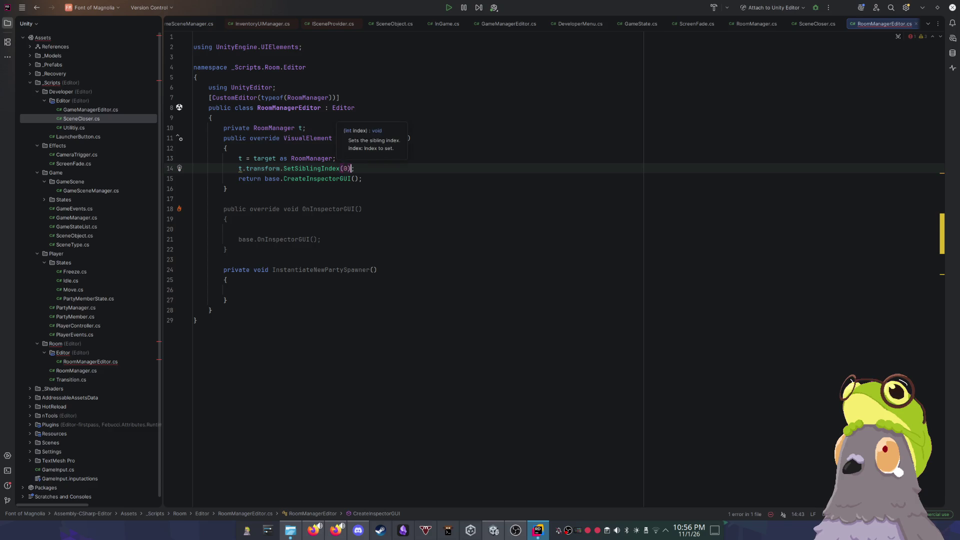
# Step: Review the RoomManager target cast on line 13 and the CustomEditor attribute on line 7
pyautogui.click(375, 157)
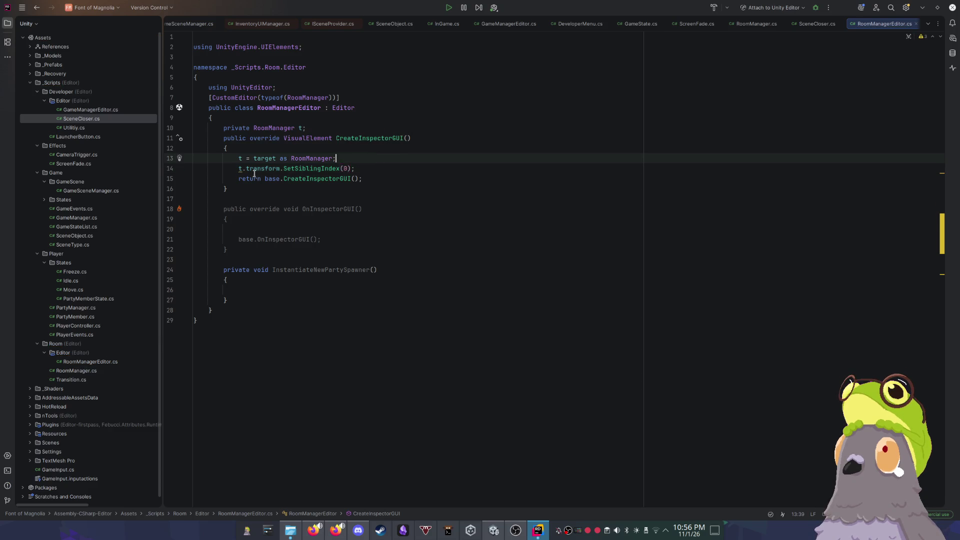
pyautogui.moveTo(241, 170)
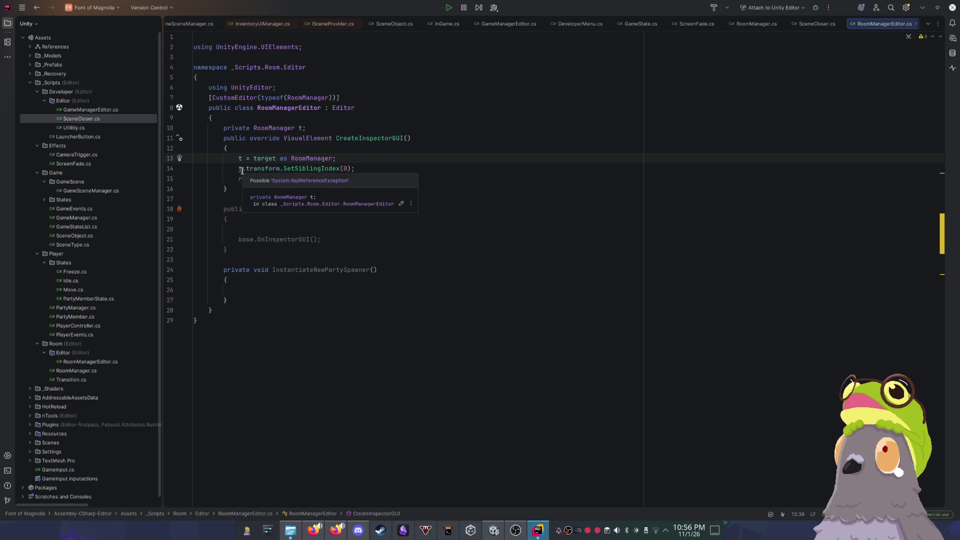
pyautogui.moveTo(253, 159); pyautogui.dragTo(335, 158)
pyautogui.click(336, 159)
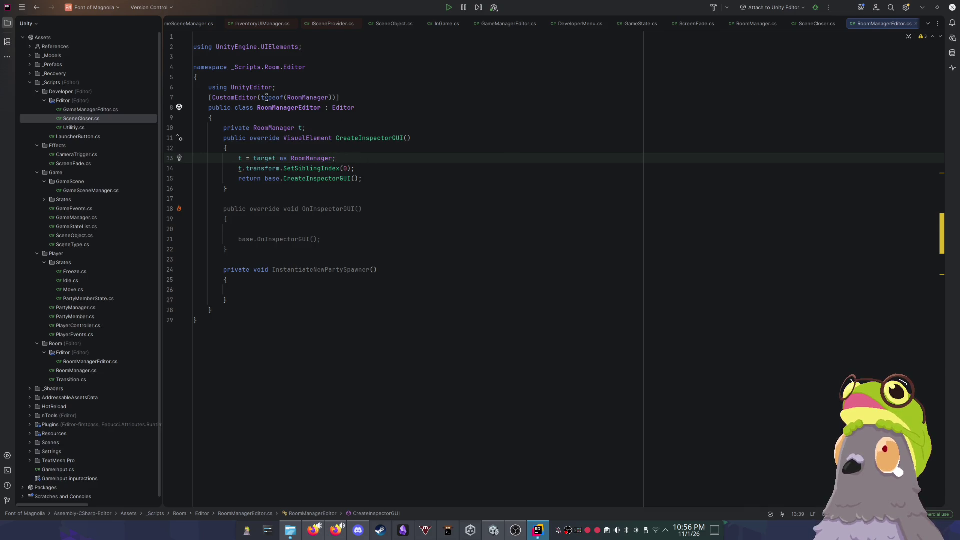
pyautogui.moveTo(212, 97)
pyautogui.mouseDown()
pyautogui.moveTo(345, 107)
pyautogui.moveTo(348, 99)
pyautogui.mouseUp()
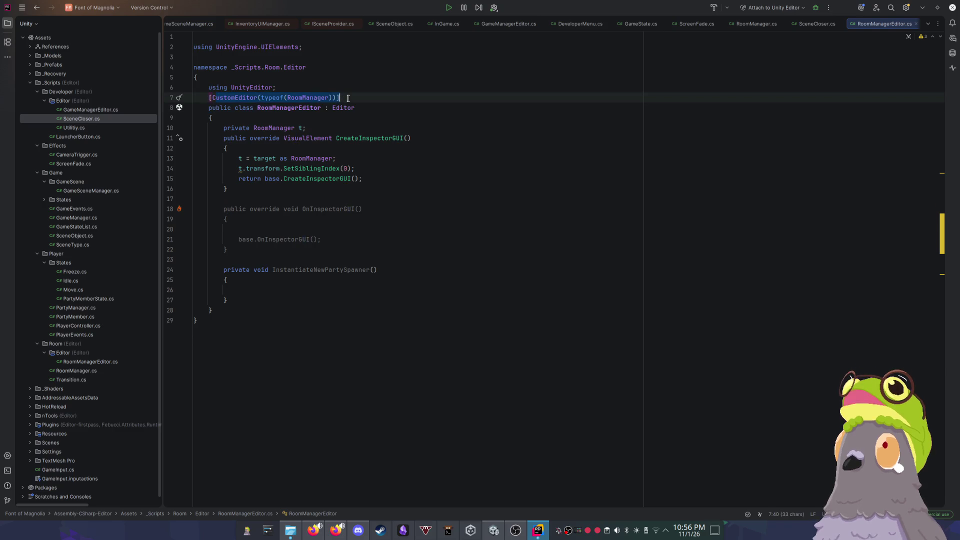
pyautogui.press('Escape')
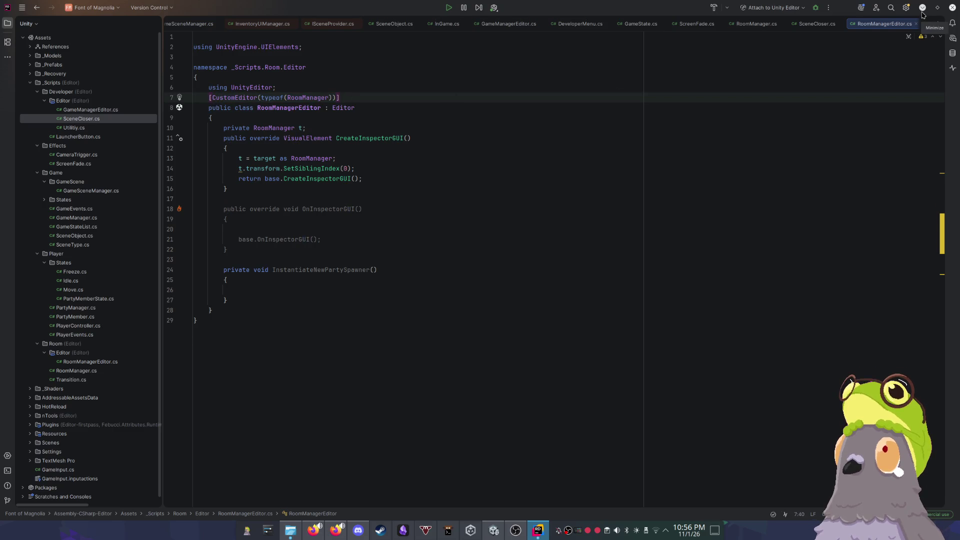
# Step: Clear the Console, drag [RoomManager] below Directional Light, and confirm it returns to the top
pyautogui.click(922, 8)
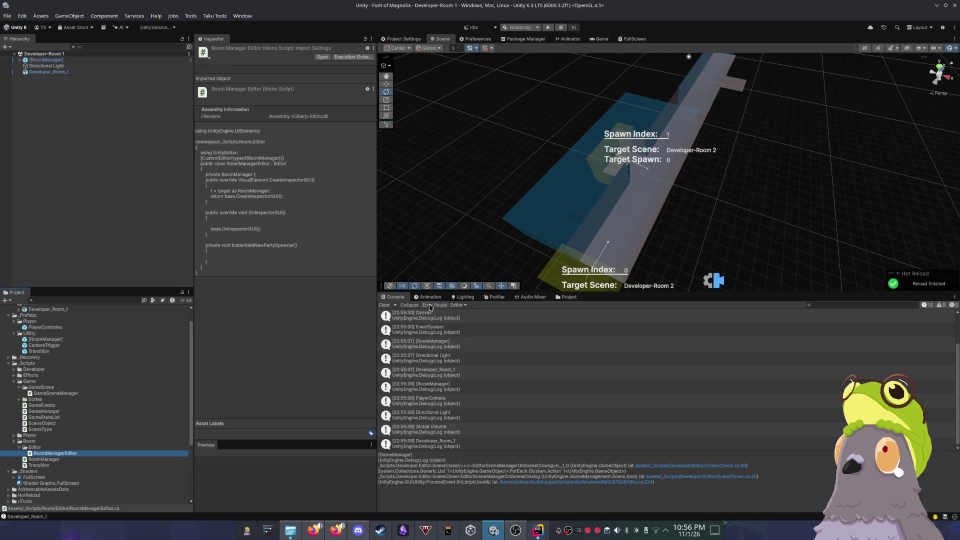
pyautogui.click(386, 305)
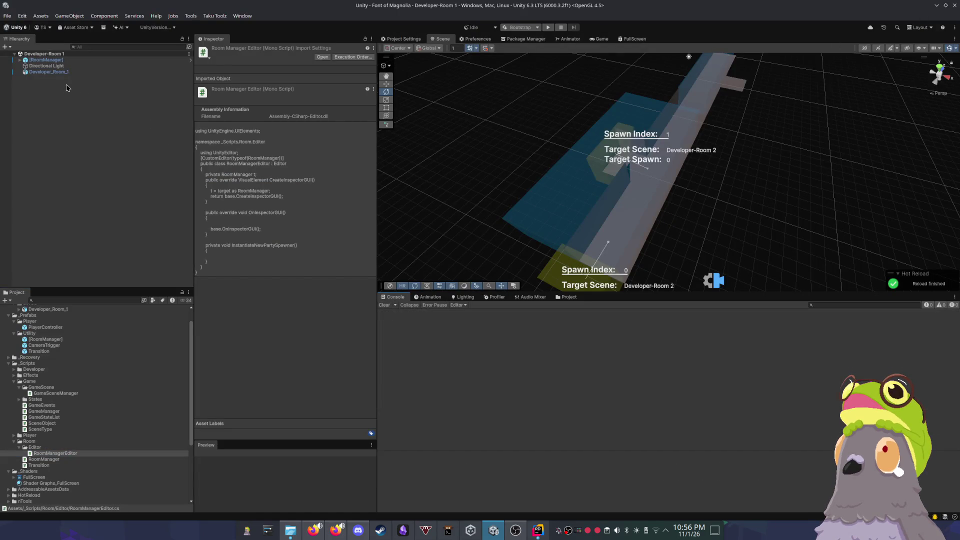
pyautogui.moveTo(59, 61)
pyautogui.mouseDown()
pyautogui.moveTo(75, 69)
pyautogui.moveTo(40, 58)
pyautogui.mouseUp()
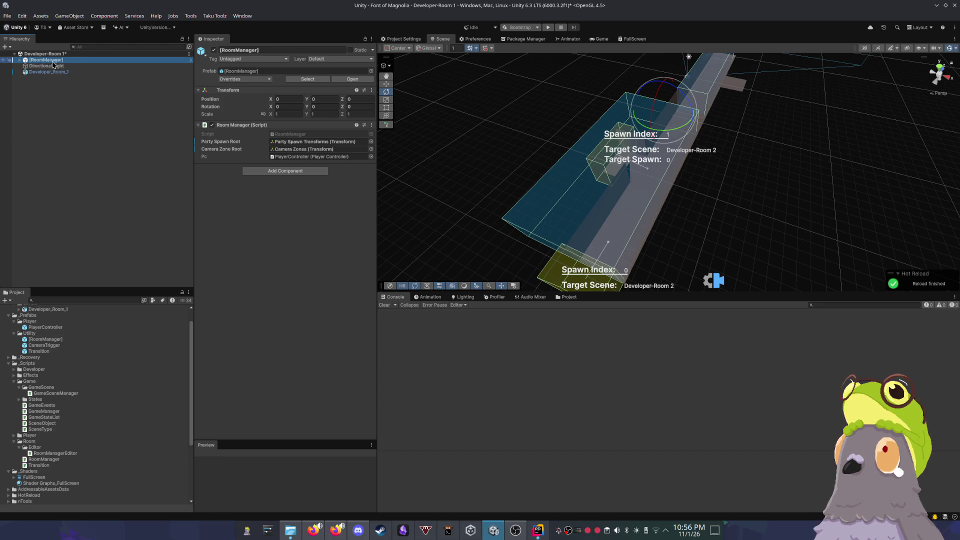
pyautogui.click(47, 65)
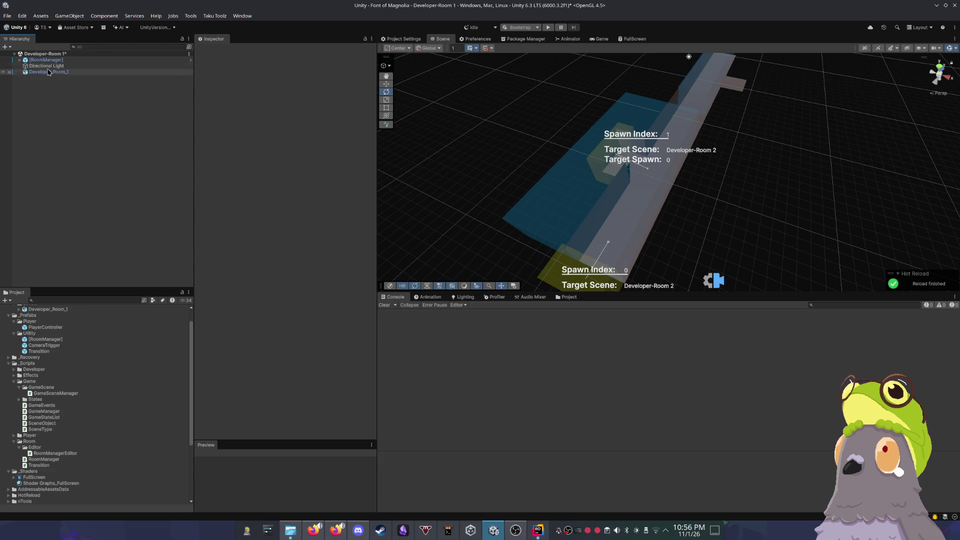
pyautogui.click(47, 61)
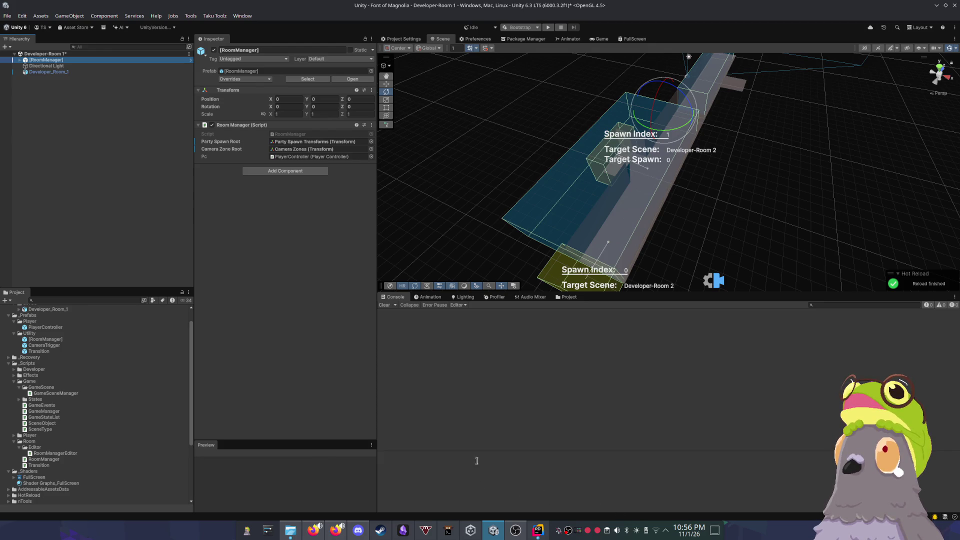
# Step: Search 'noma' in the Steam library, view the No Man's Sky page, then hide Steam
pyautogui.click(380, 530)
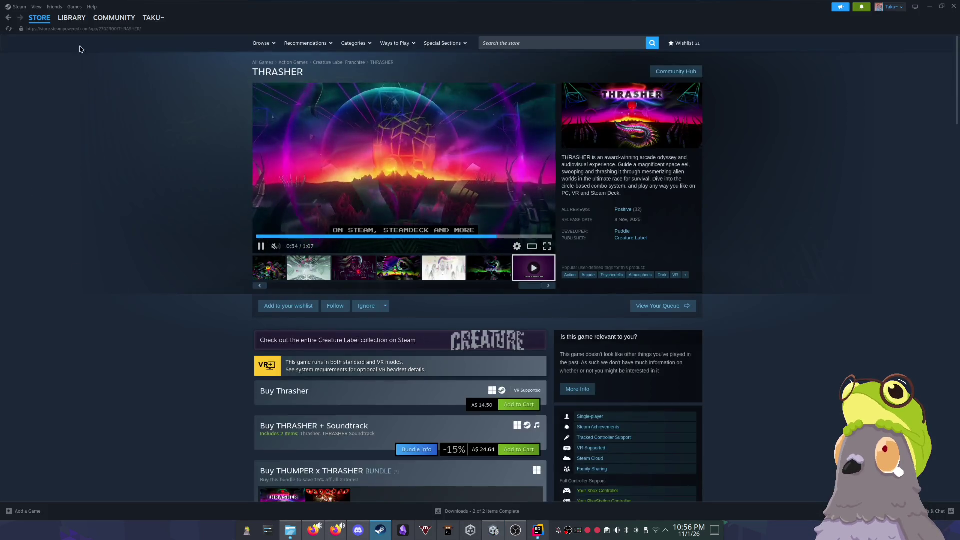
pyautogui.click(71, 17)
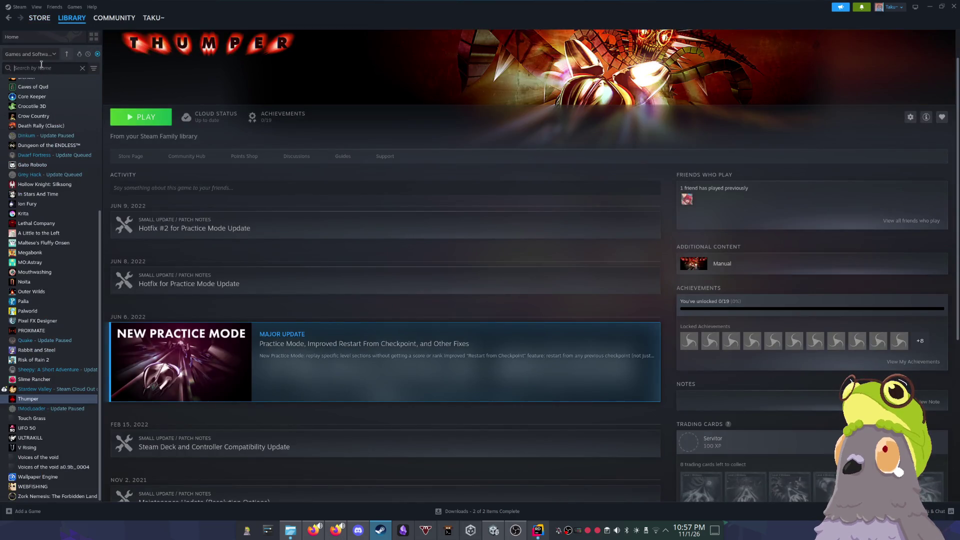
pyautogui.write('noma')
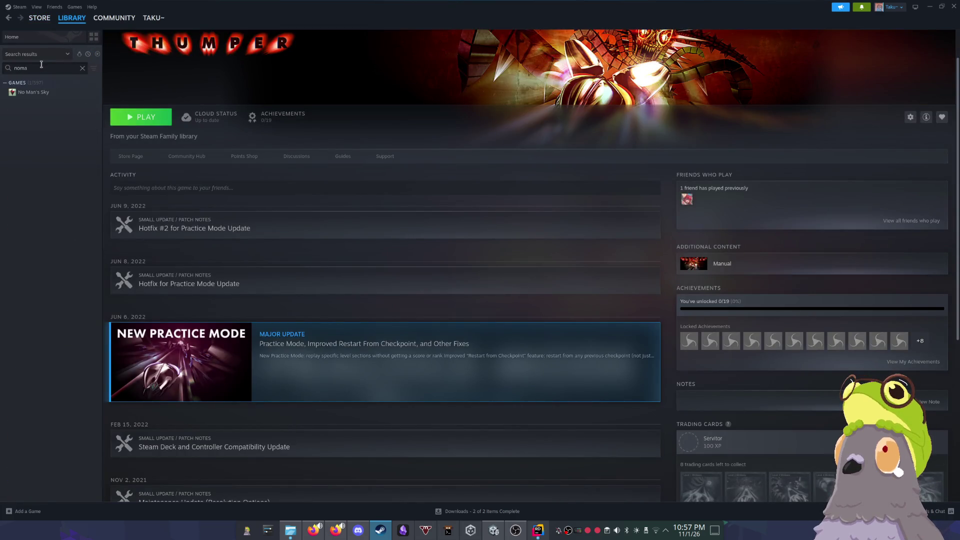
pyautogui.click(53, 94)
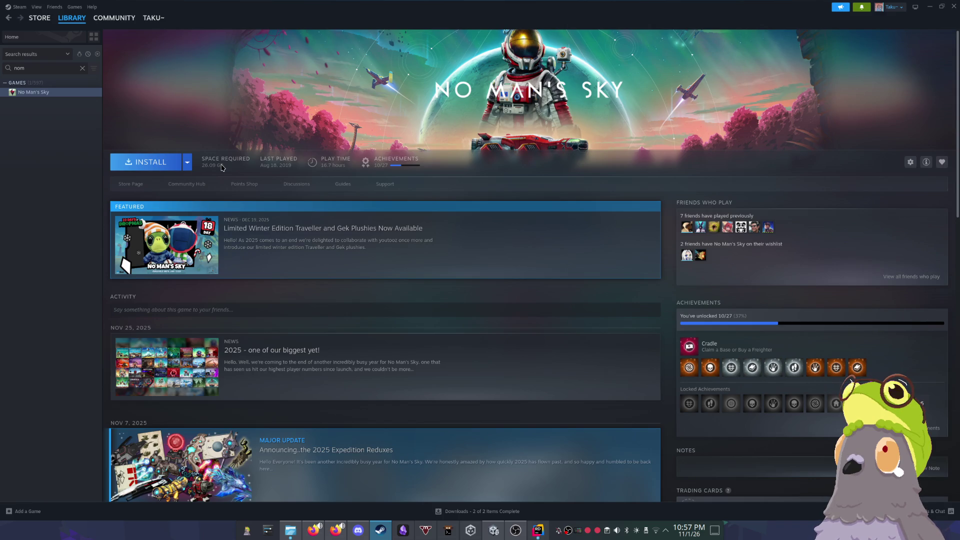
pyautogui.scroll(-15, 413, 197)
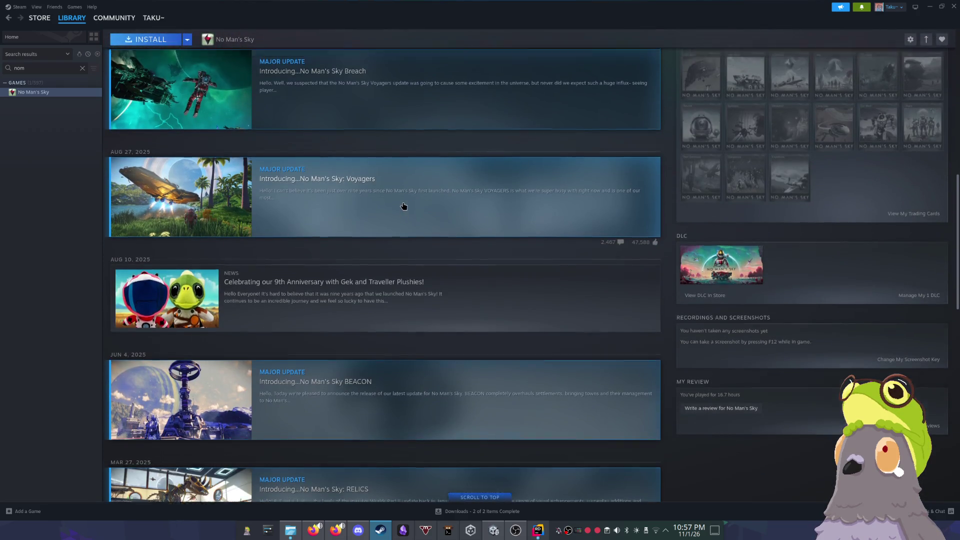
pyautogui.scroll(15, 405, 202)
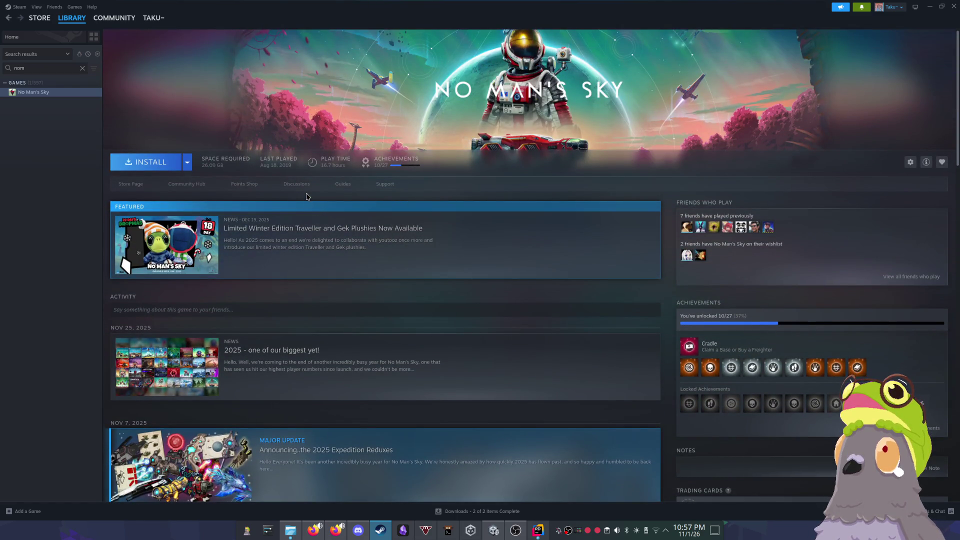
pyautogui.click(930, 7)
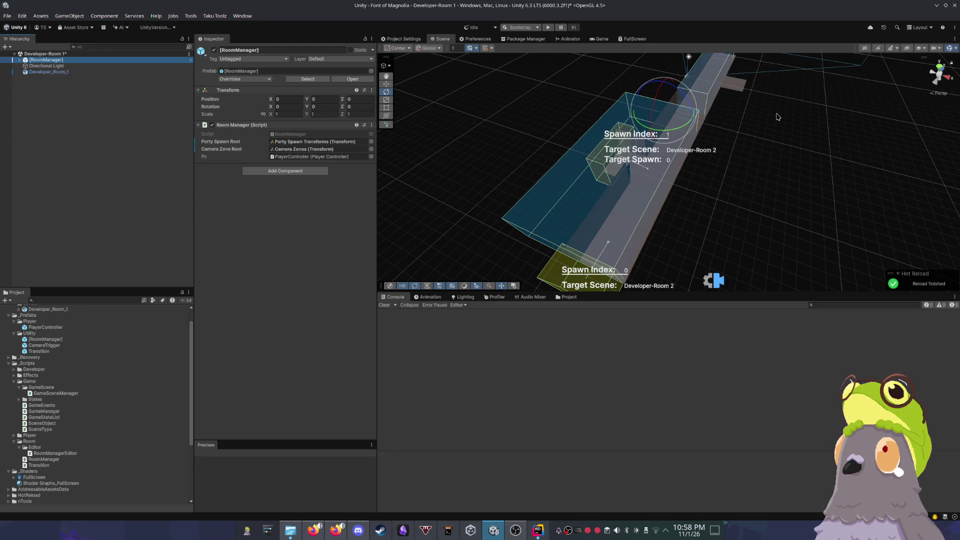
# Step: Save the Developer-Room 1 scene with Ctrl+S
pyautogui.moveTo(519, 114); pyautogui.dragTo(505, 115)
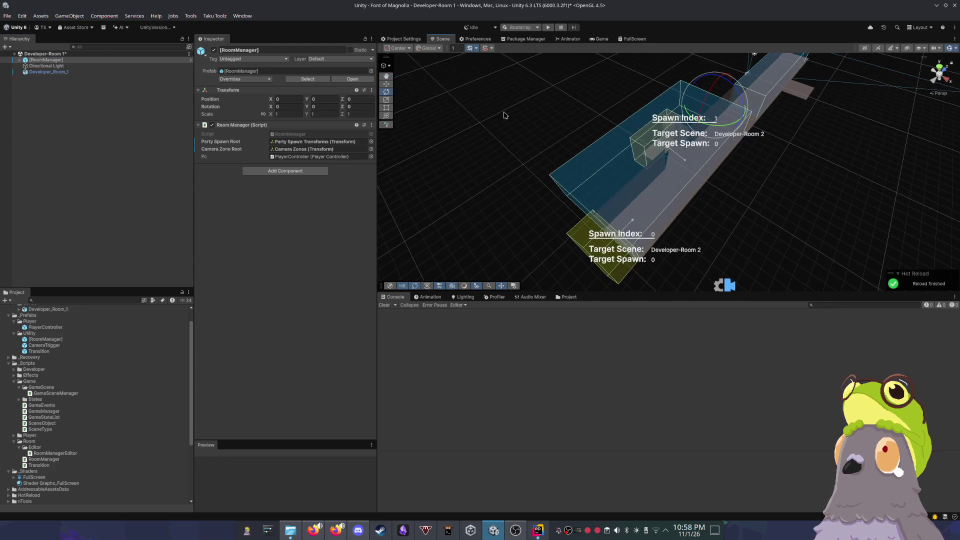
pyautogui.hotkey('ctrl', 's')
pyautogui.moveTo(489, 167); pyautogui.dragTo(505, 160)
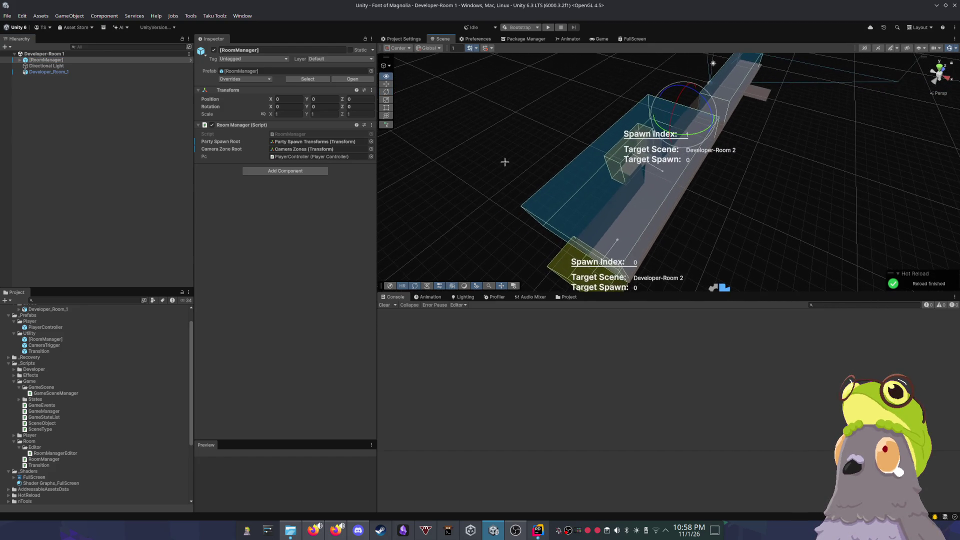
pyautogui.rightClick(505, 150)
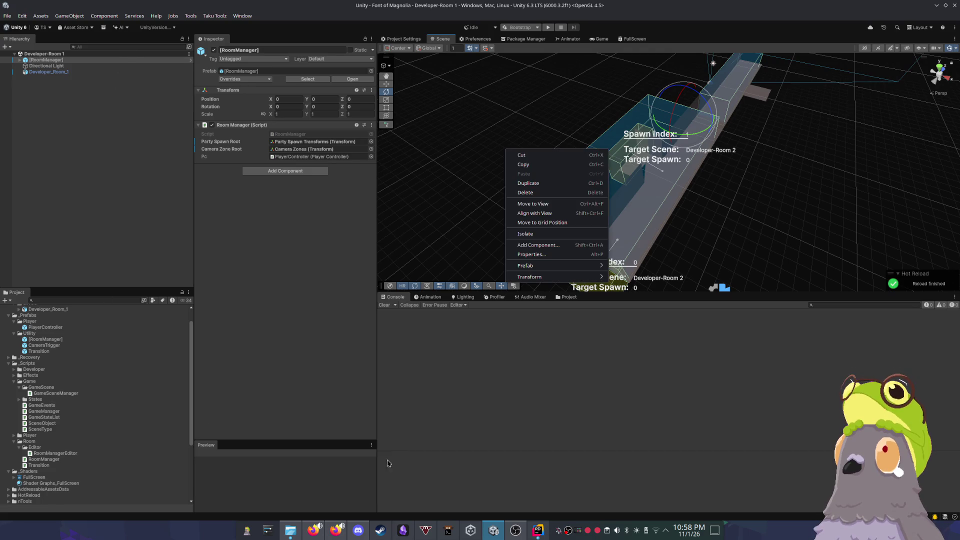
# Step: Check line 32 of GameSceneManager.cs in Rider, then return to Unity and select Directional Light
pyautogui.click(533, 532)
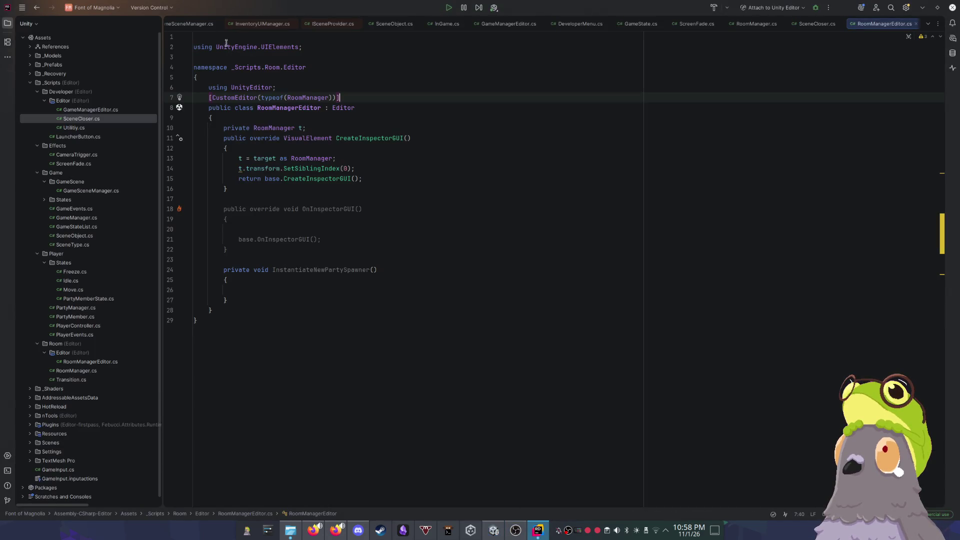
pyautogui.click(193, 25)
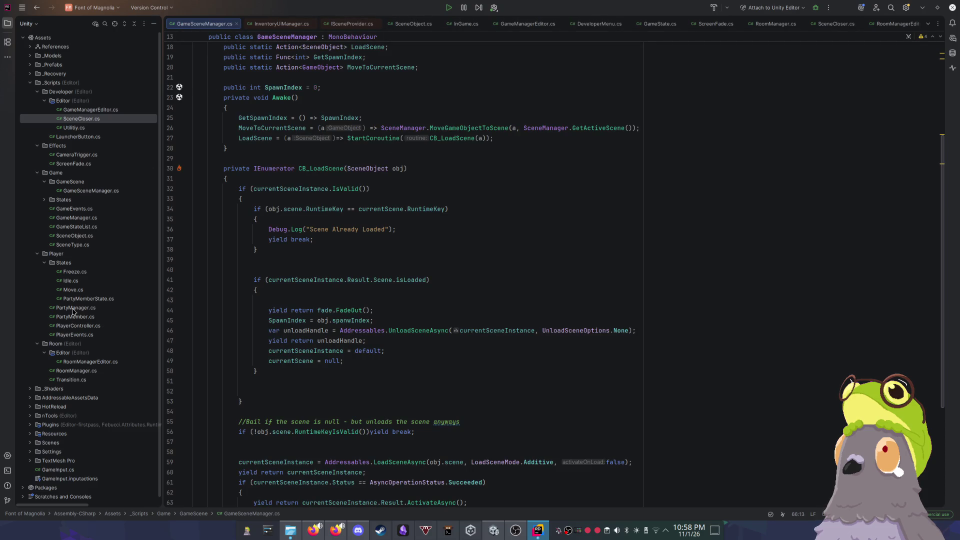
pyautogui.click(653, 189)
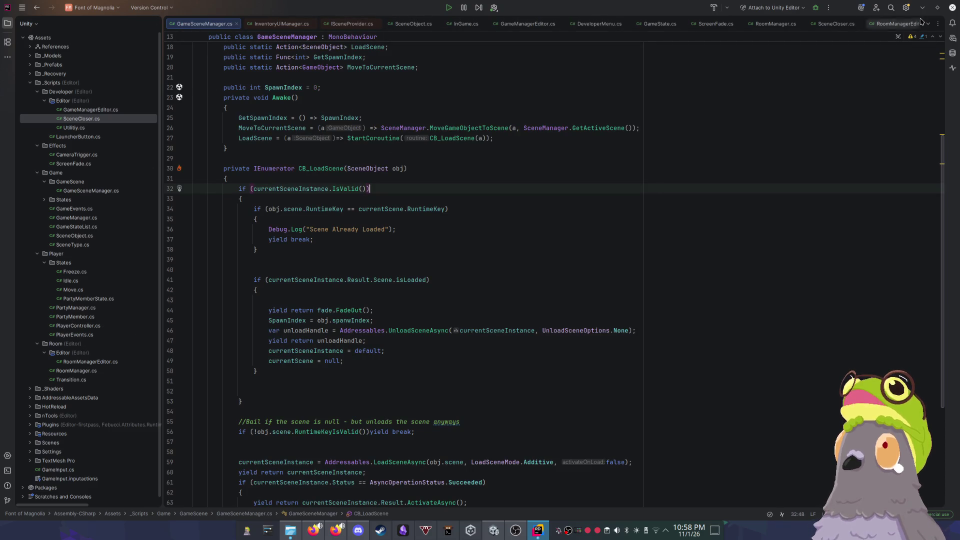
pyautogui.click(861, 7)
pyautogui.click(48, 65)
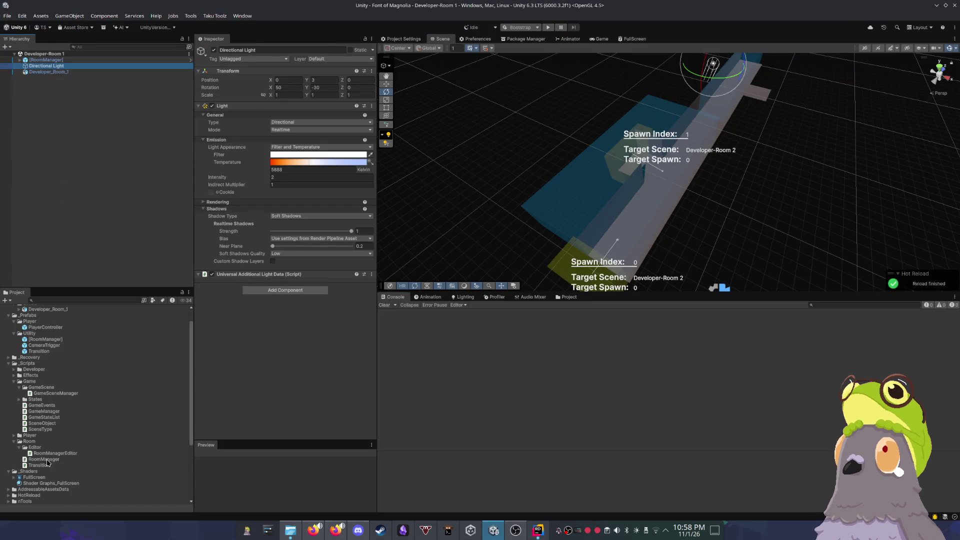
# Step: Drag [RoomManager] below Directional Light and watch it jump back to the top of Developer-Room 1
pyautogui.moveTo(41, 59)
pyautogui.mouseDown()
pyautogui.moveTo(60, 73)
pyautogui.moveTo(56, 58)
pyautogui.mouseUp()
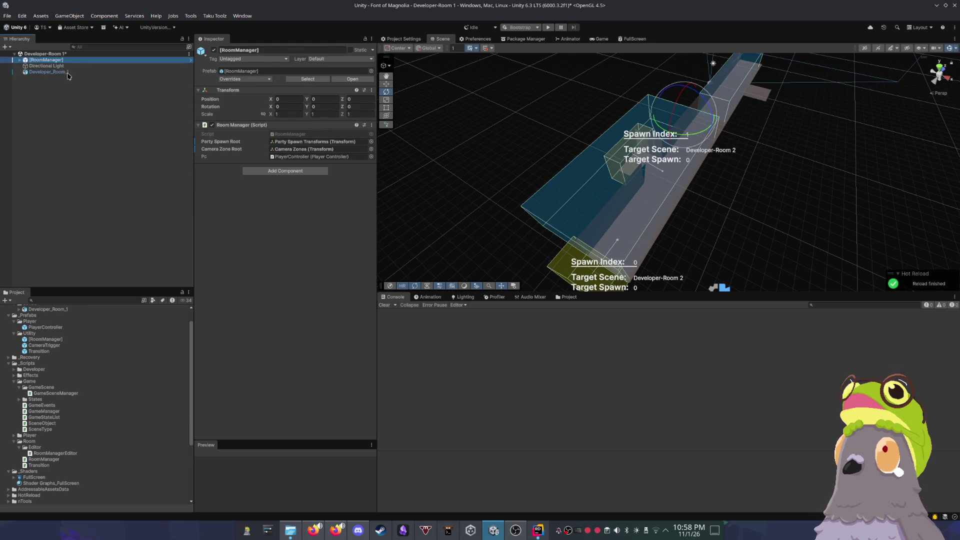
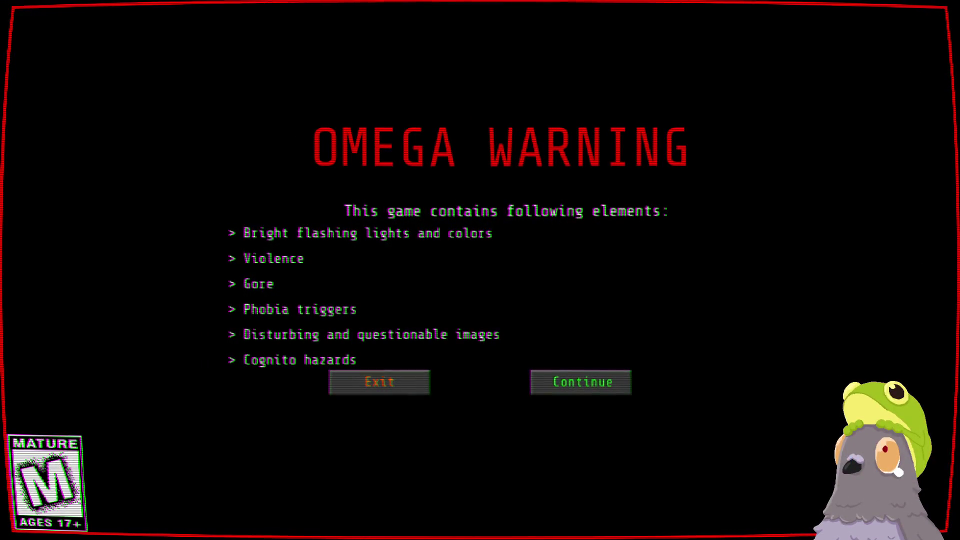
# Step: Accept the OMEGA content warning and wait for the Alpha 0.9.0 main menu
pyautogui.click(575, 390)
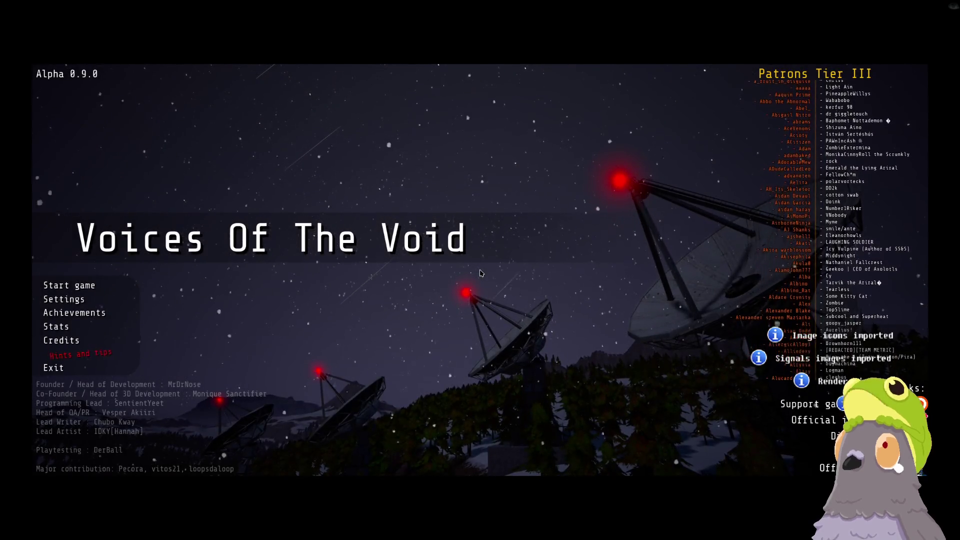
# Step: Start a game, pick the gamemode, and launch the main save from the expanded save group
pyautogui.click(79, 287)
pyautogui.click(326, 195)
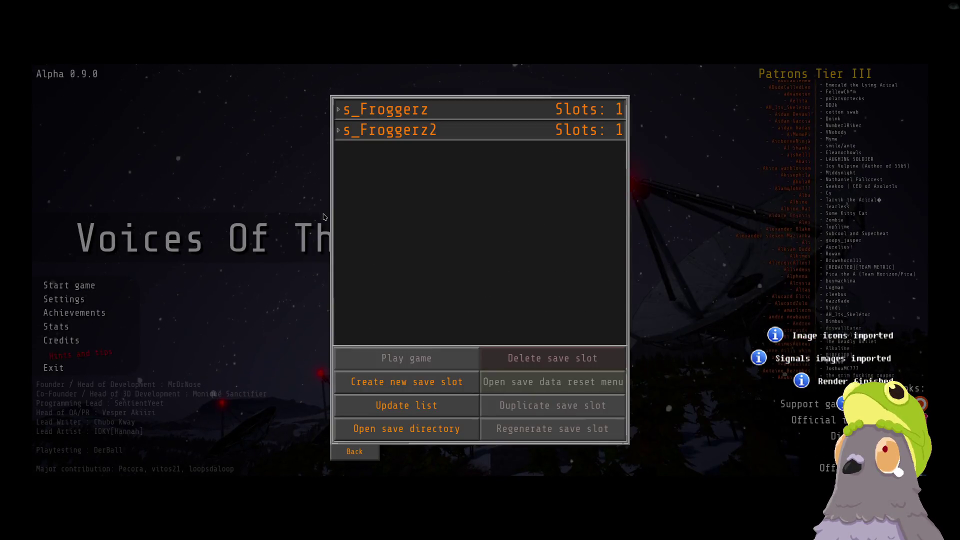
pyautogui.click(353, 109)
pyautogui.click(353, 143)
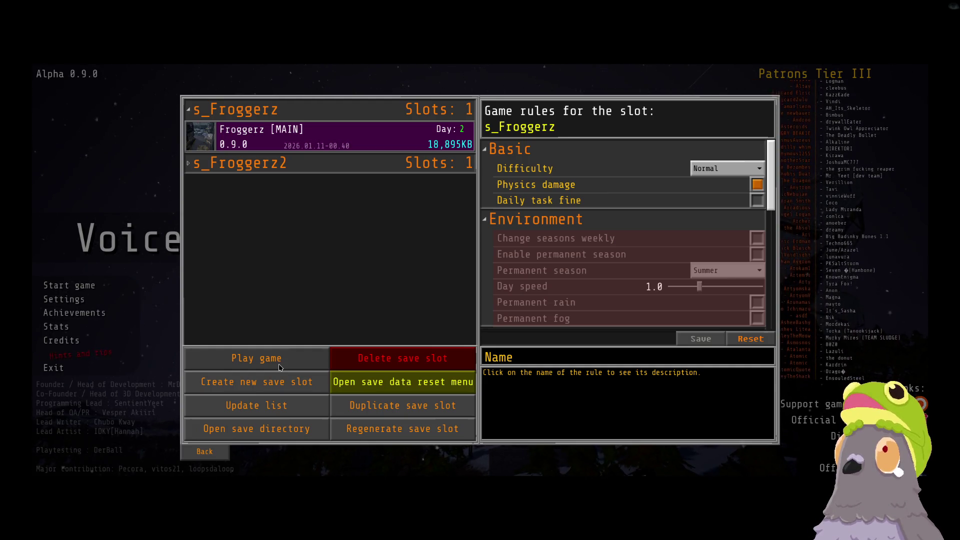
pyautogui.click(278, 370)
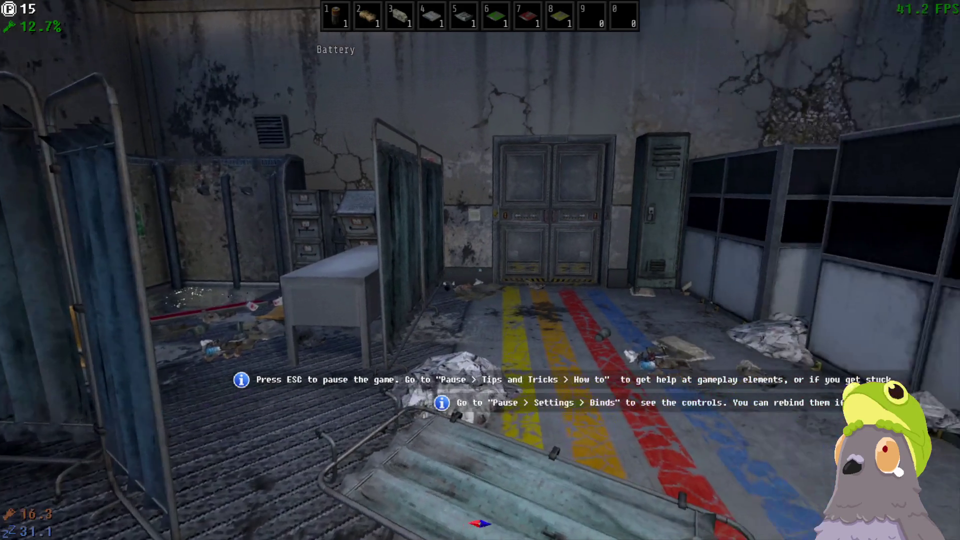
pyautogui.press('Escape')
pyautogui.press('super')
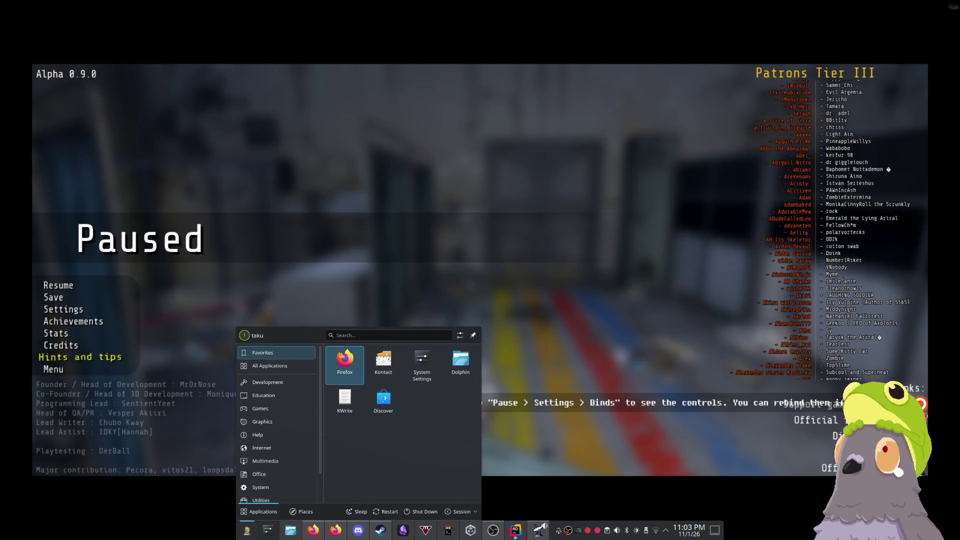
pyautogui.press('Escape')
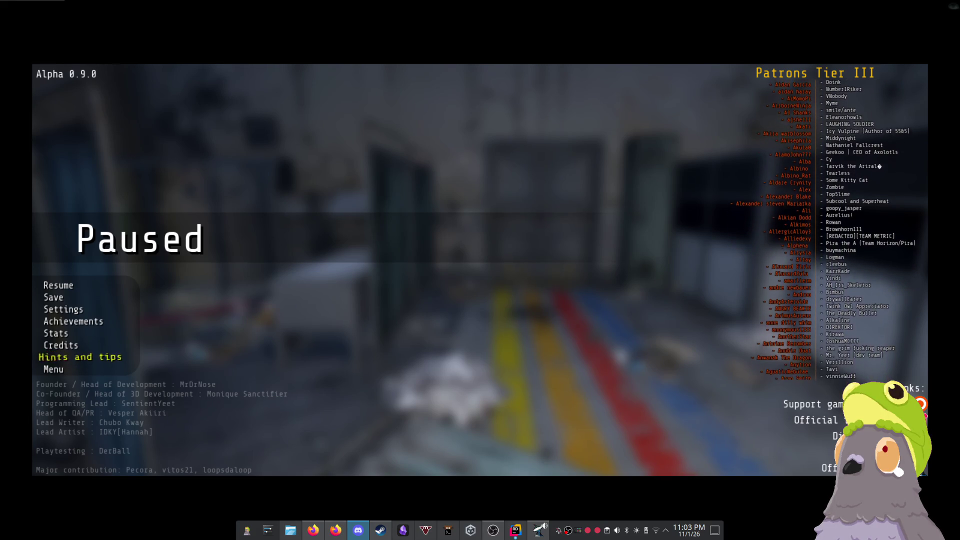
pyautogui.press('Escape')
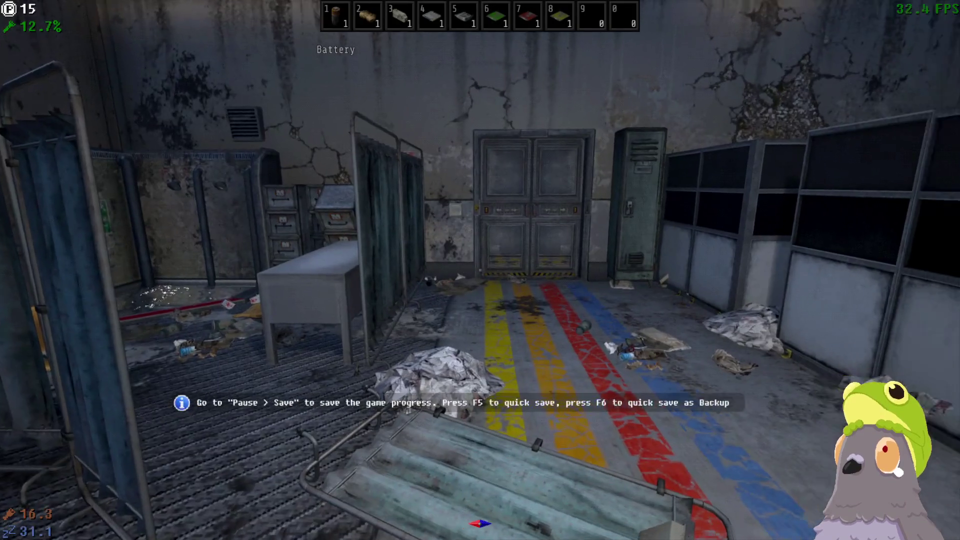
pyautogui.press('w')
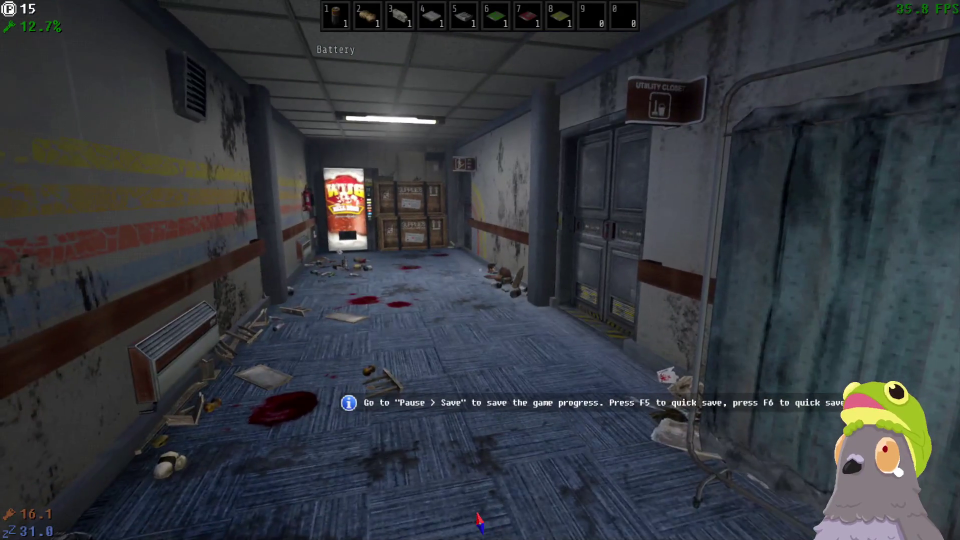
# Step: Walk to the kitchen table, open the MRE, eat its sausage chunk, then pause the game
pyautogui.press('w')
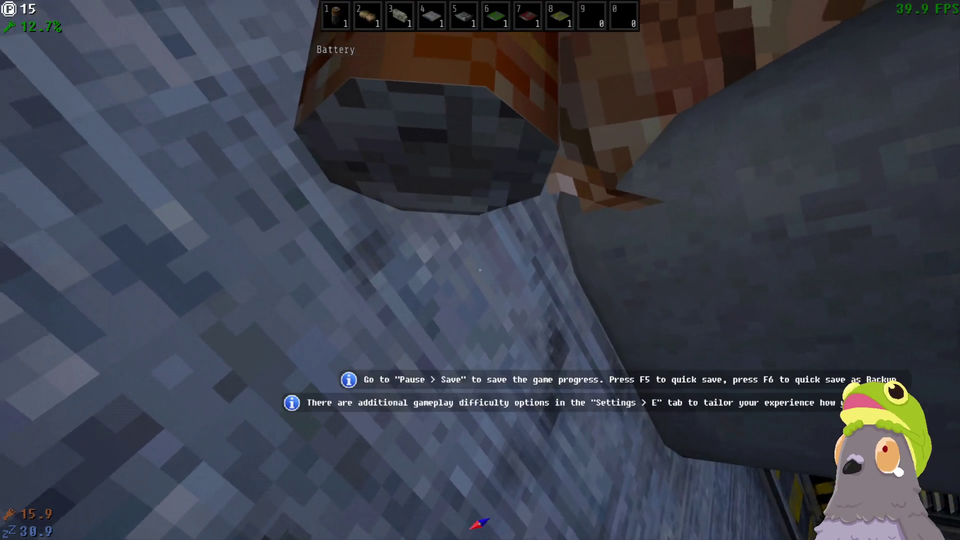
pyautogui.moveTo(480, 270)
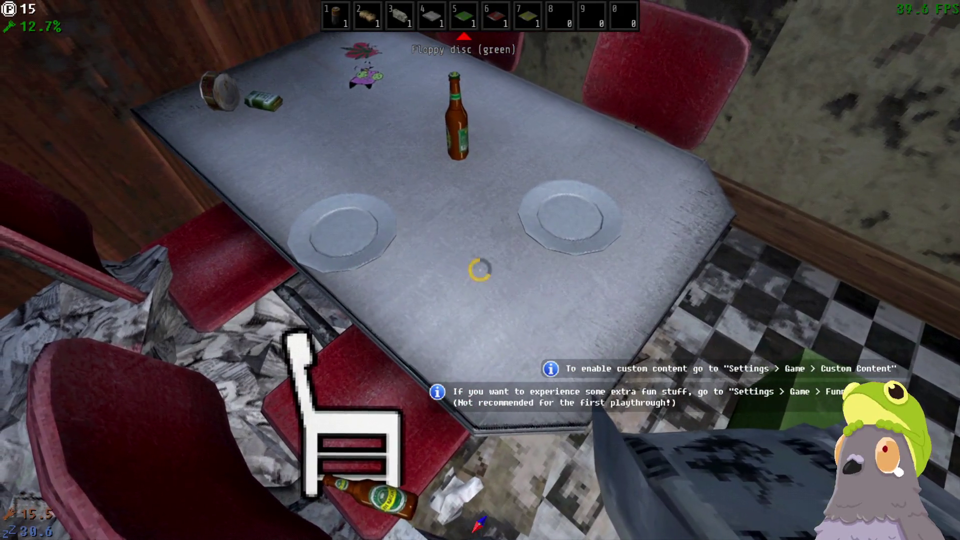
pyautogui.press('e')
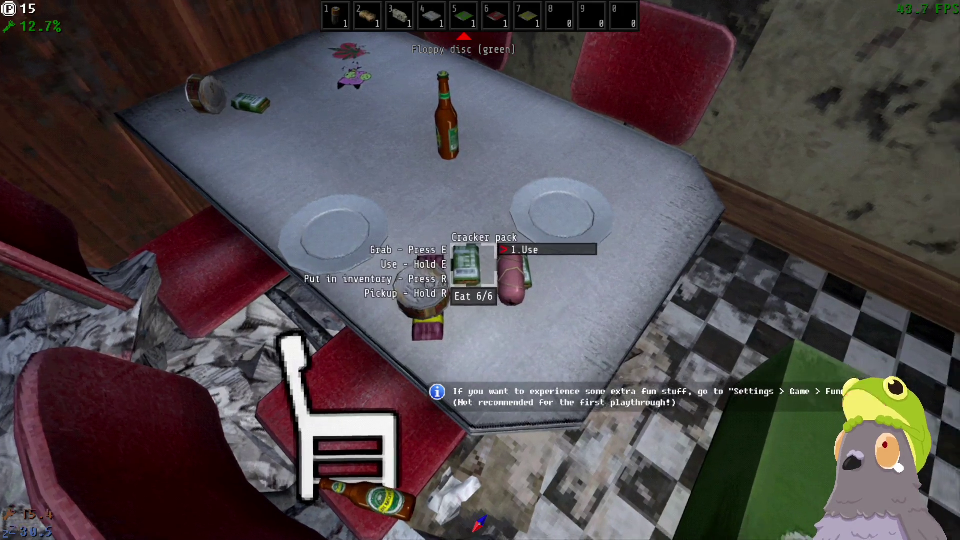
pyautogui.press('e')
pyautogui.press('e')
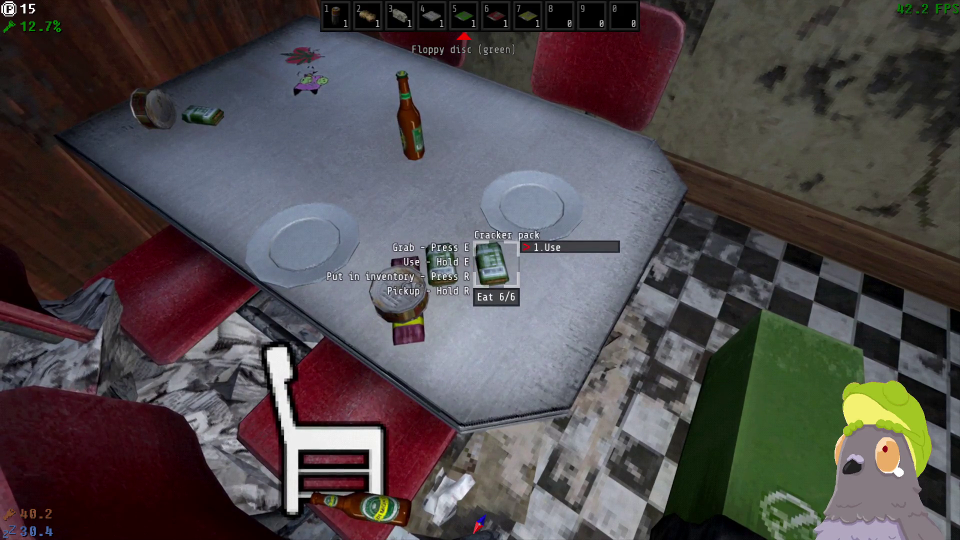
pyautogui.press('e')
pyautogui.press('e')
pyautogui.press('e')
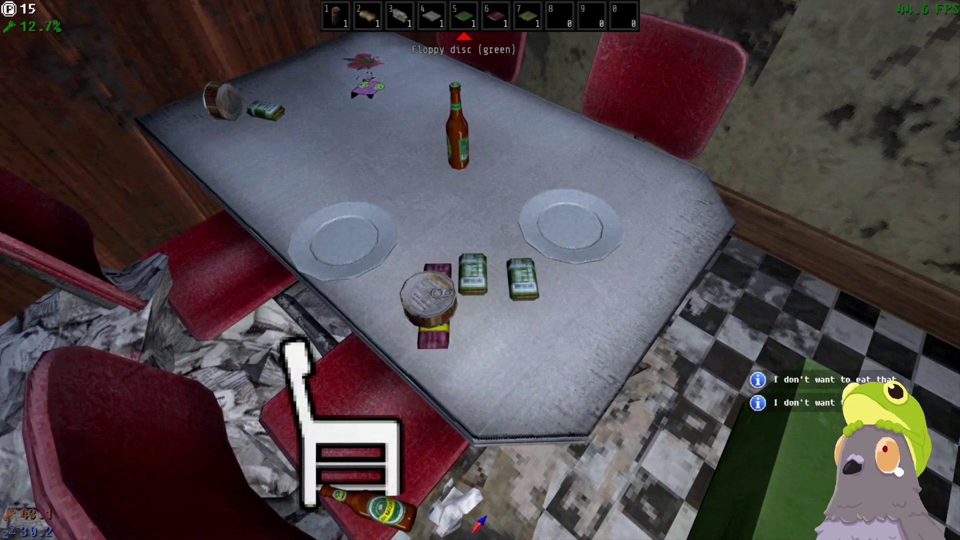
pyautogui.press('e')
pyautogui.press('e')
pyautogui.press('Escape')
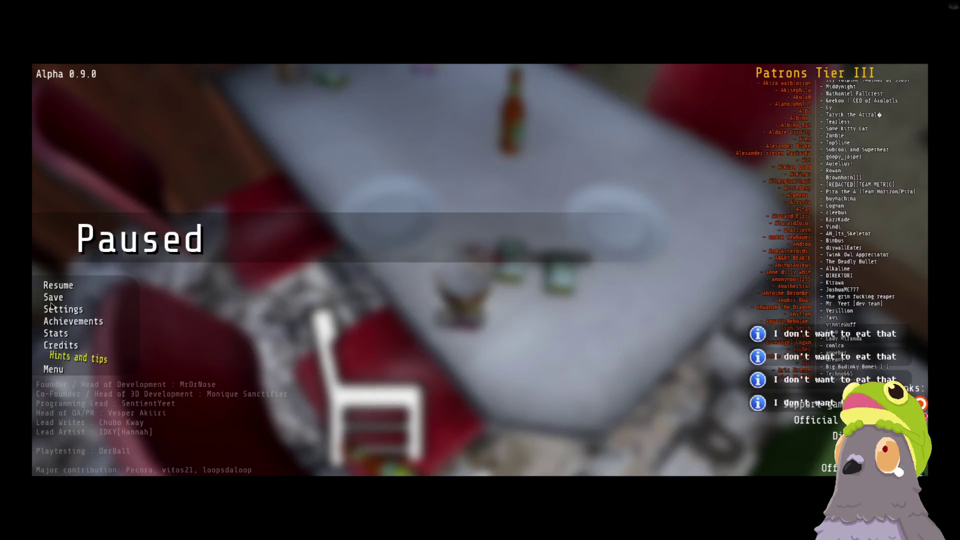
# Step: Search the settings for 'fo', clear the search, and resume play
pyautogui.click(63, 309)
pyautogui.click(398, 143)
pyautogui.write('fo')
pyautogui.press('BackSpace')
pyautogui.press('BackSpace')
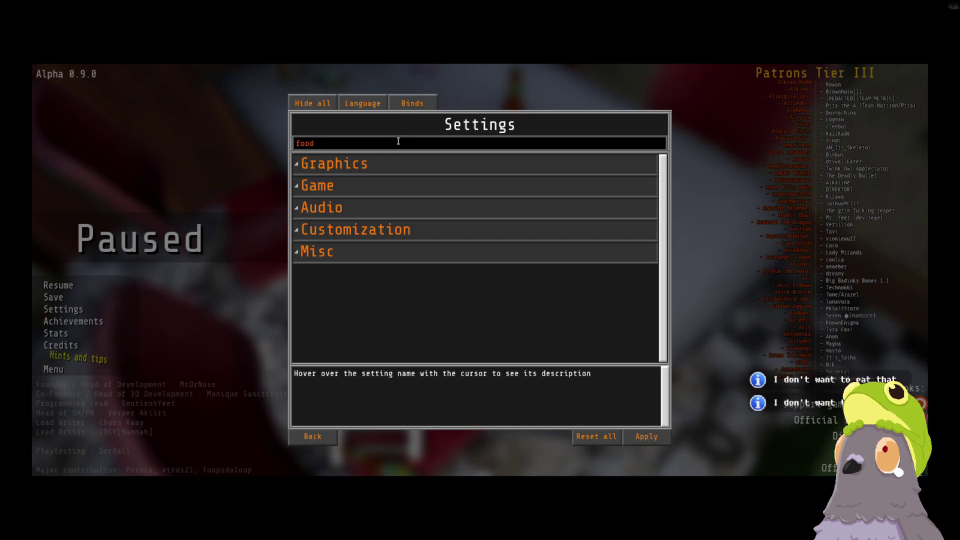
pyautogui.press('Escape')
pyautogui.press('Escape')
# Step: Eat the whole food can and the nutrient bar, raising hunger to 84.4
pyautogui.press('e')
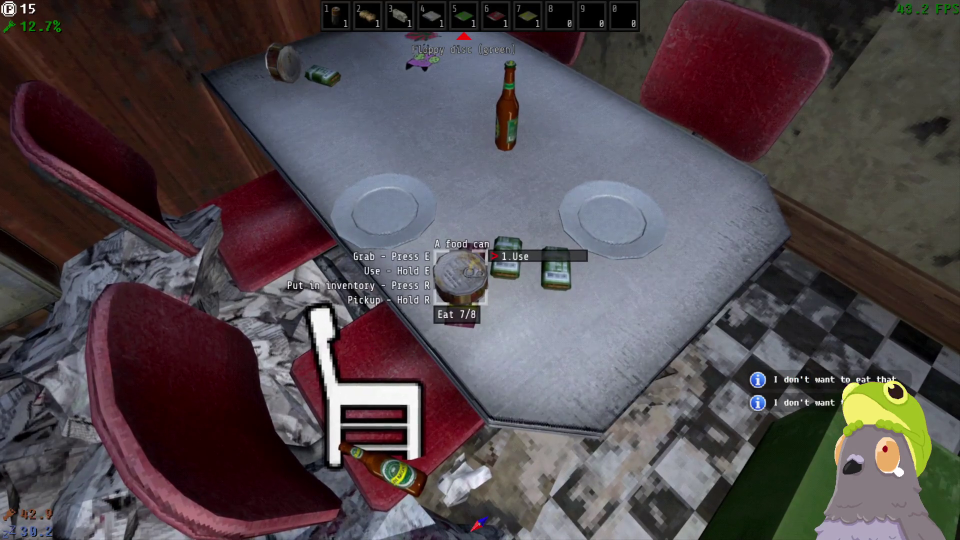
pyautogui.press('e')
pyautogui.press('e')
pyautogui.press('e')
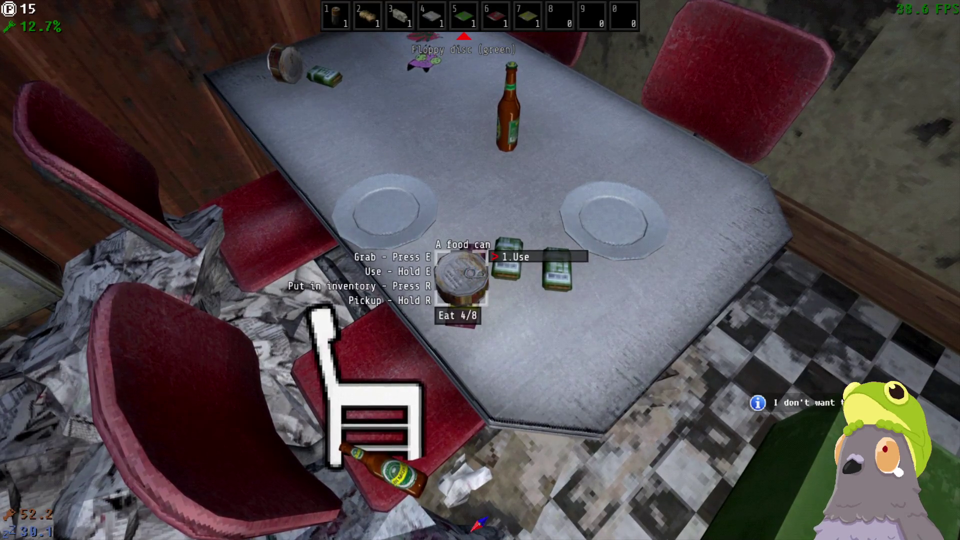
pyautogui.press('e')
pyautogui.press('e')
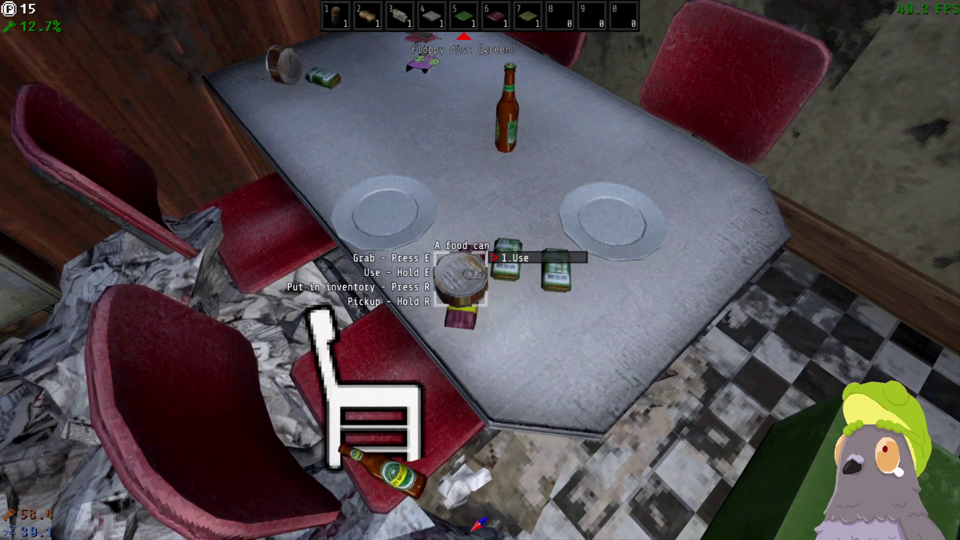
pyautogui.press('e')
pyautogui.press('e')
pyautogui.press('e')
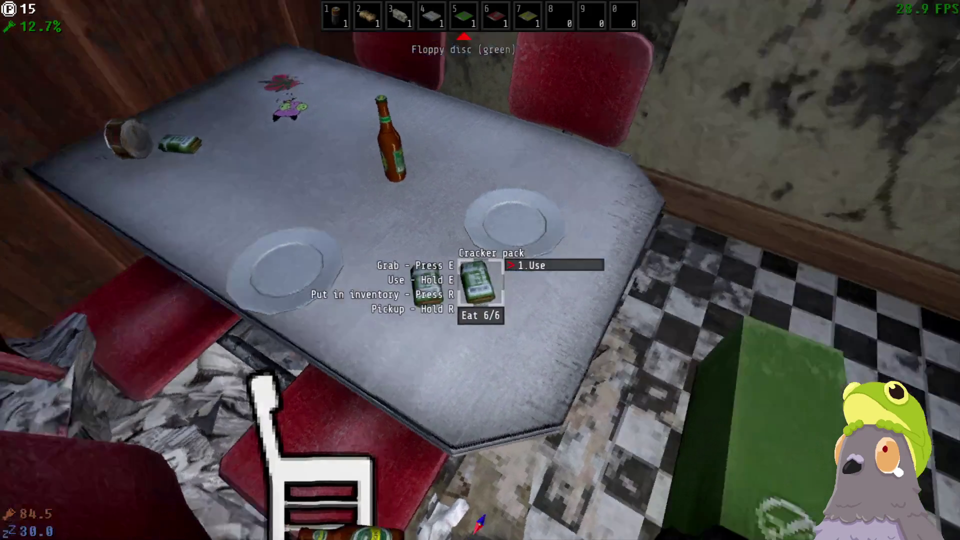
# Step: Go through the metal double door, past the vending machine, and downstairs into the bunk-bed dormitory
pyautogui.press('w')
pyautogui.press('e')
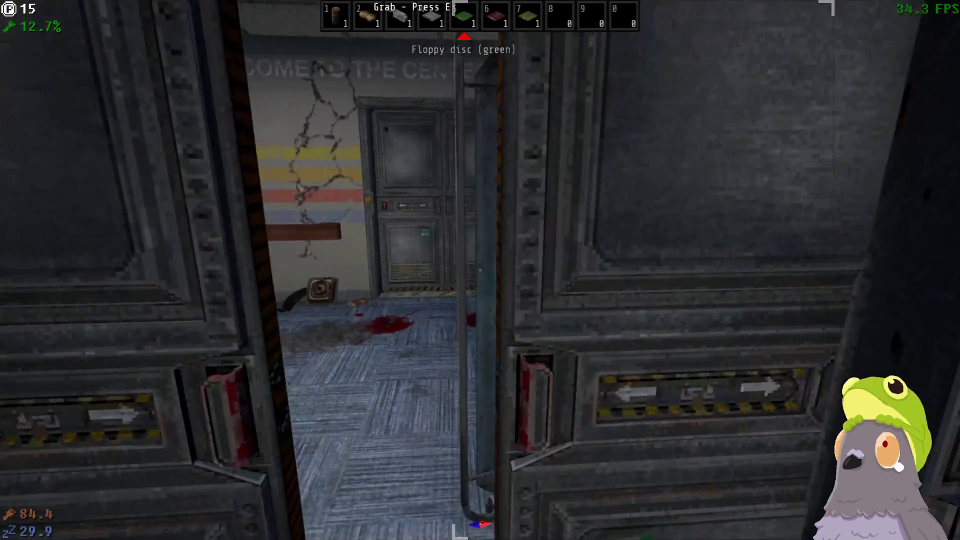
pyautogui.press('w')
pyautogui.press('w')
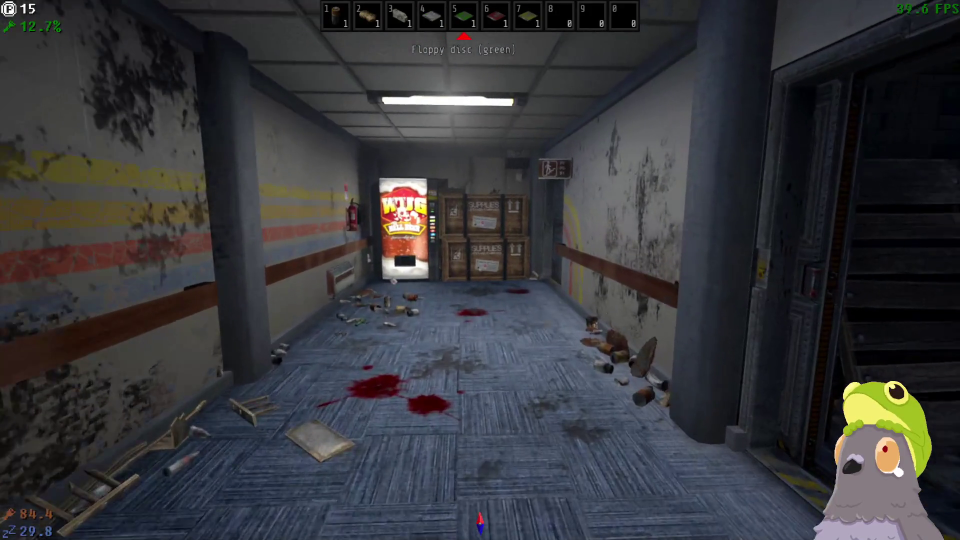
pyautogui.press('w')
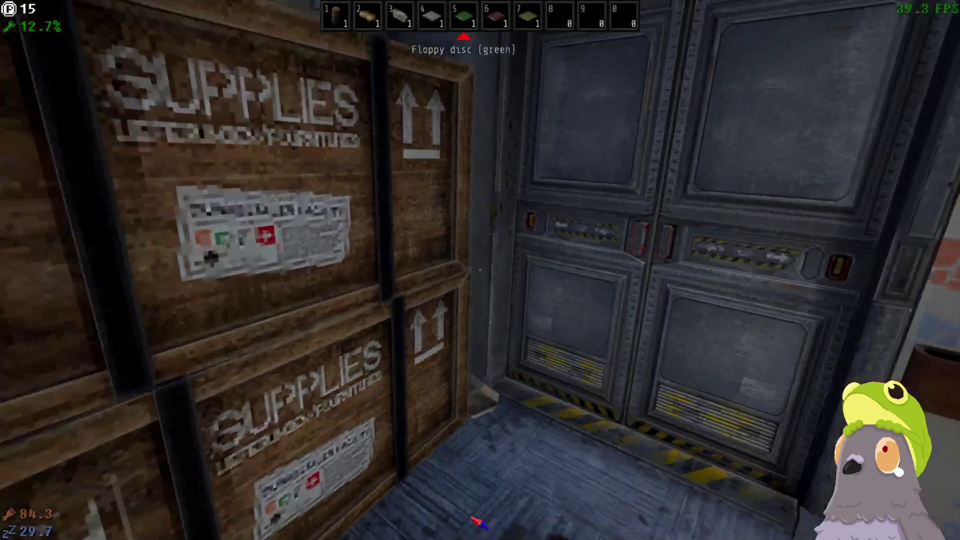
pyautogui.press('w')
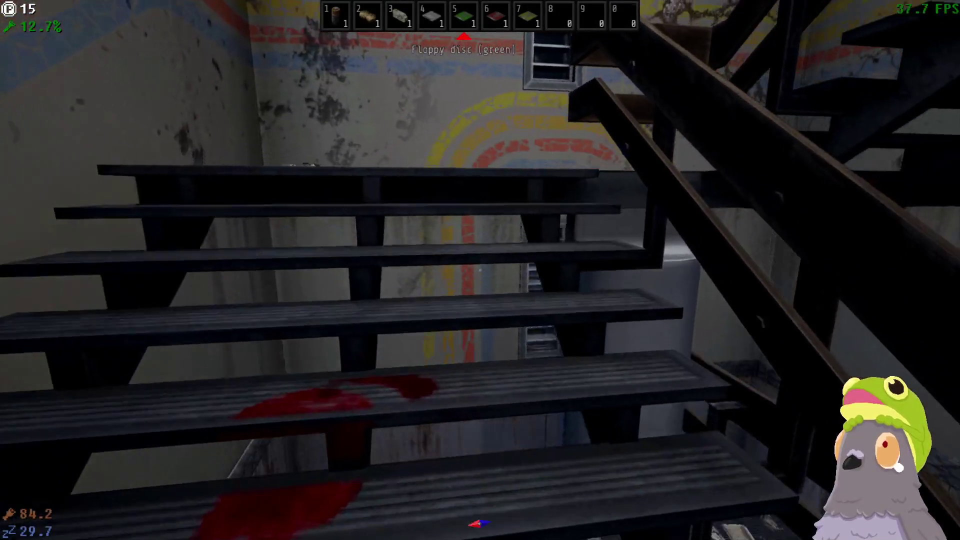
pyautogui.press('w')
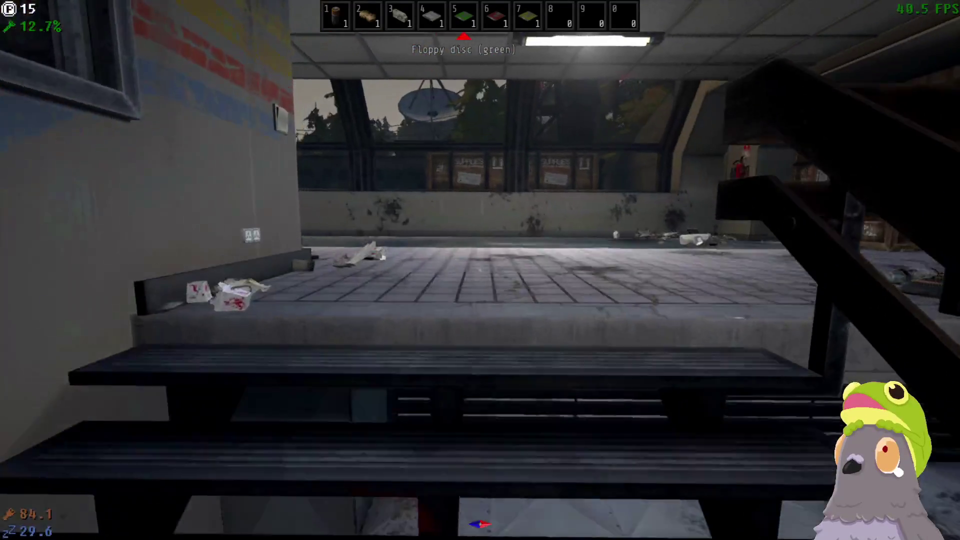
pyautogui.press('w')
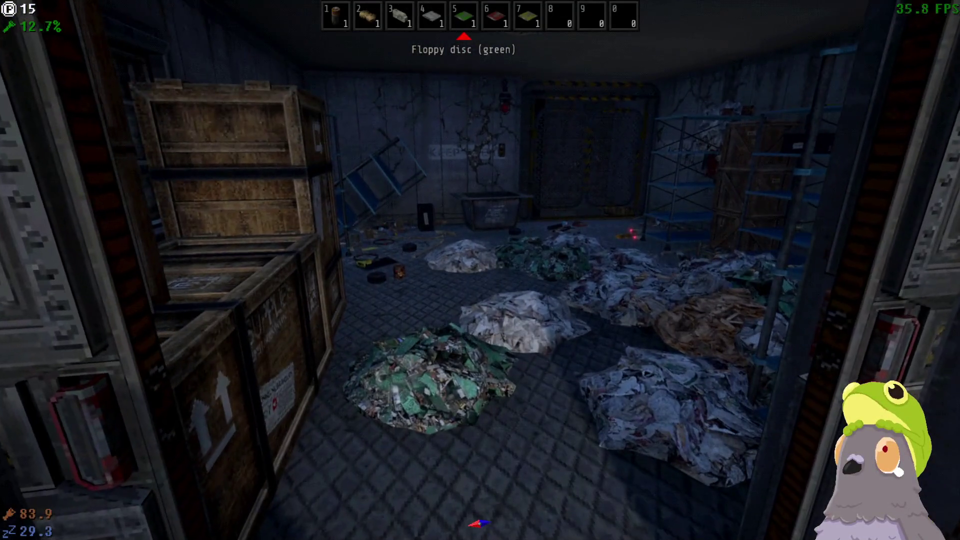
pyautogui.press('w')
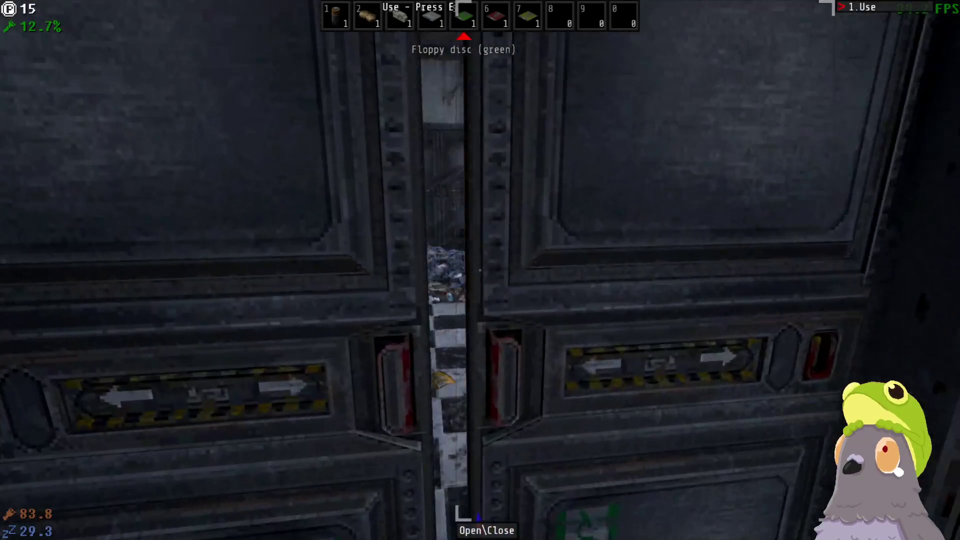
pyautogui.press('w')
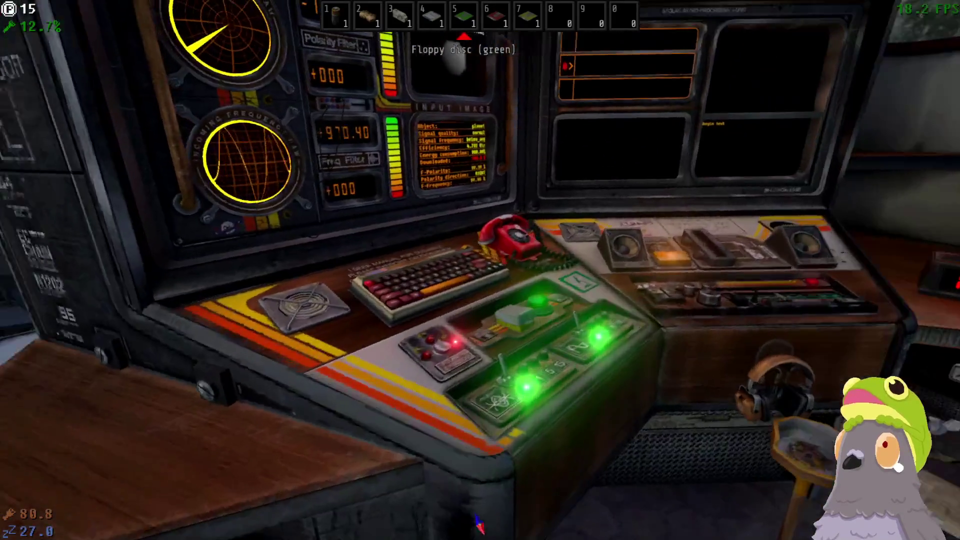
# Step: Walk through the double doors to the storage closet and take an empty drive off the shelf
pyautogui.press('w')
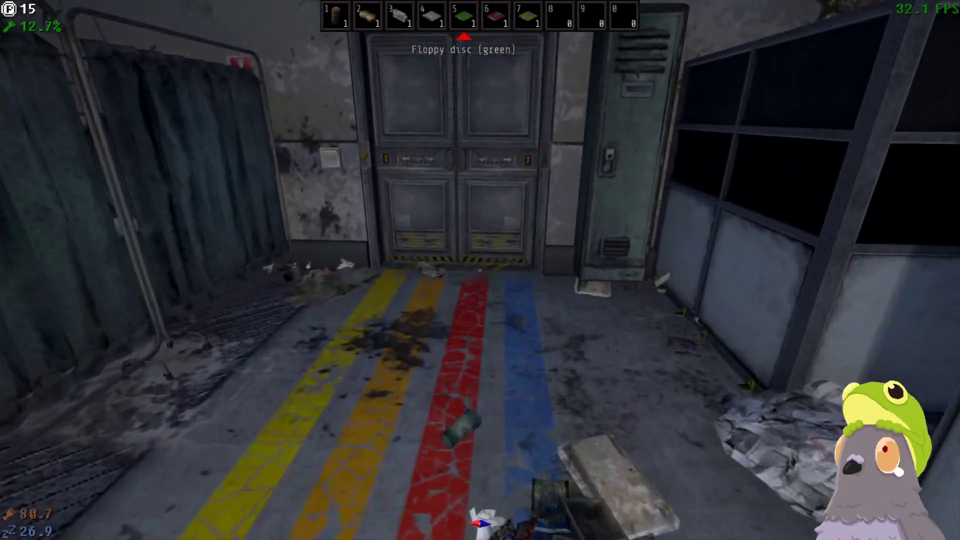
pyautogui.press('w')
pyautogui.press('e')
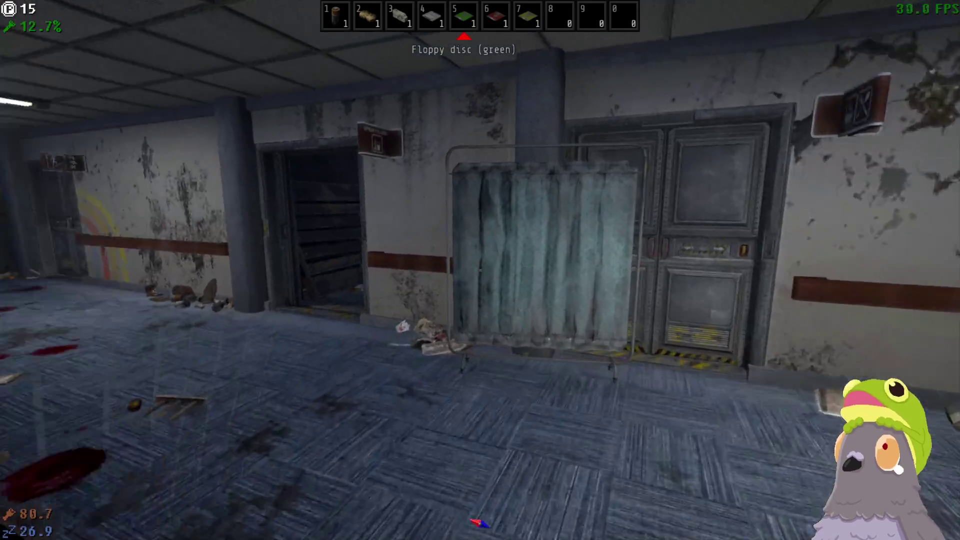
pyautogui.press('w')
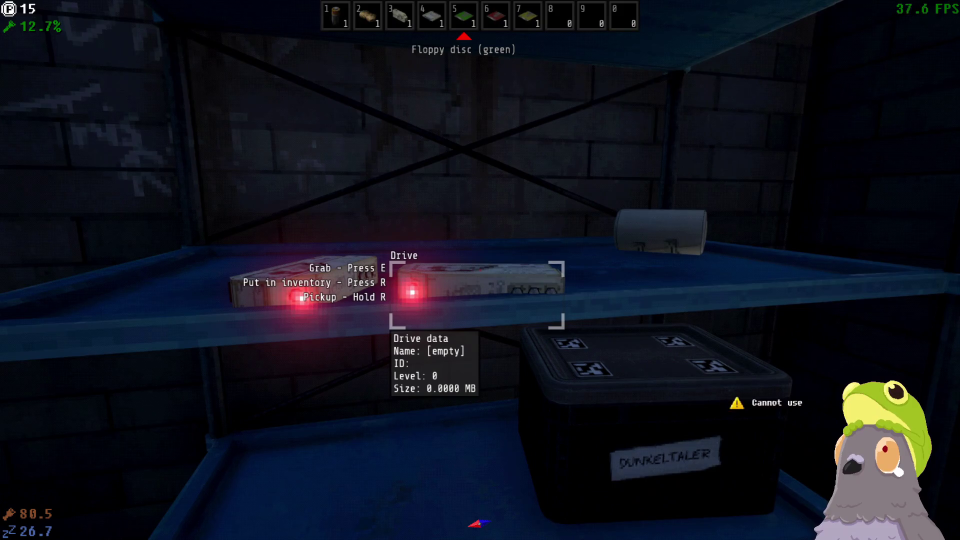
pyautogui.press('e')
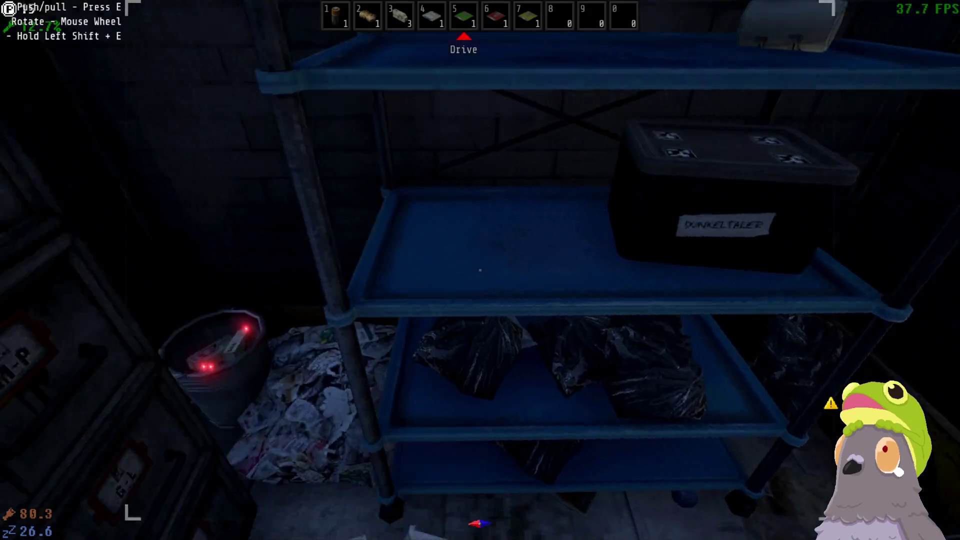
pyautogui.press('e')
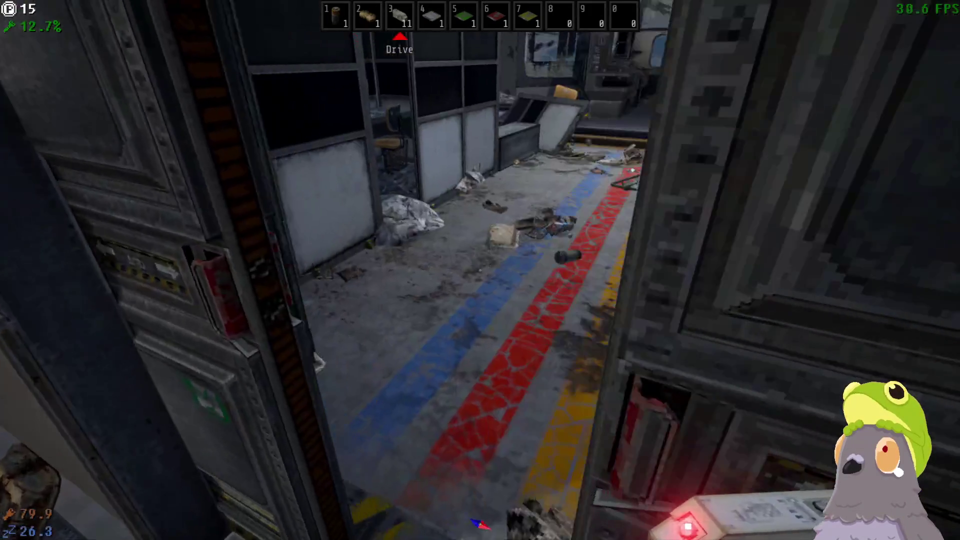
# Step: Place five empty drives on the desk beside the alarm clock
pyautogui.press('w')
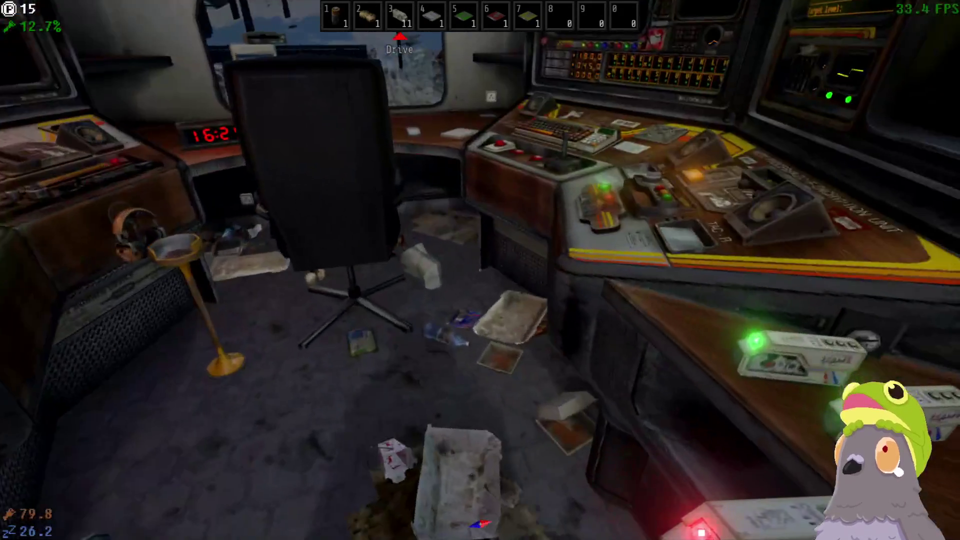
pyautogui.press('w')
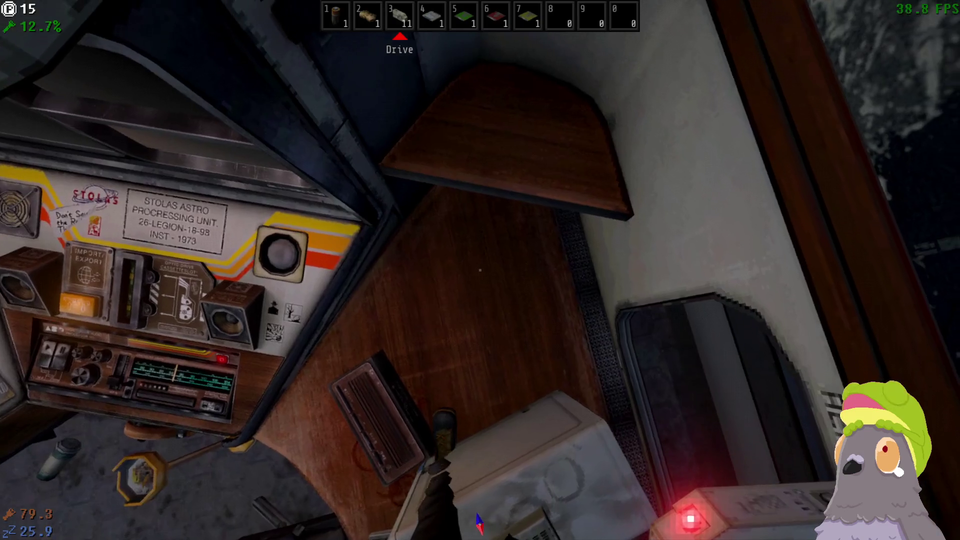
pyautogui.click(480, 270)
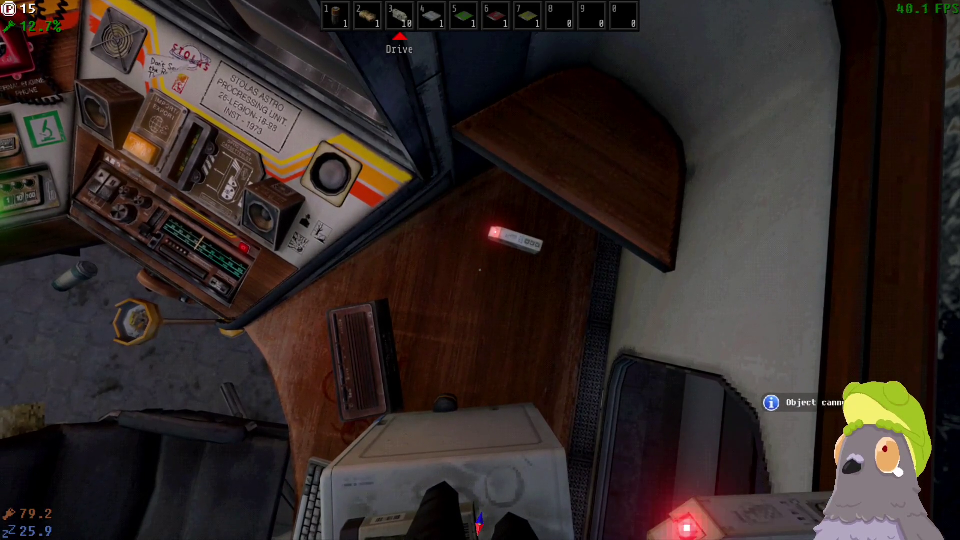
pyautogui.click(480, 270)
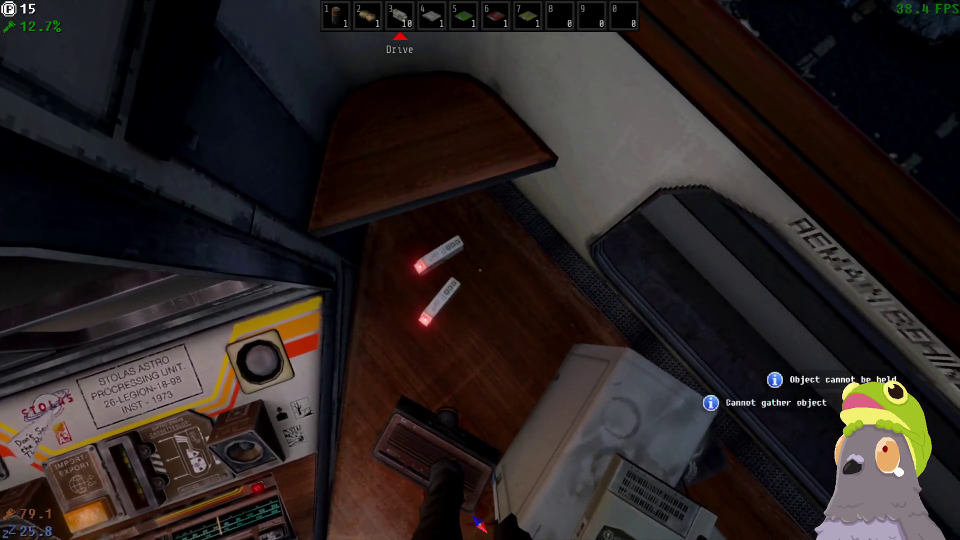
pyautogui.click(480, 270)
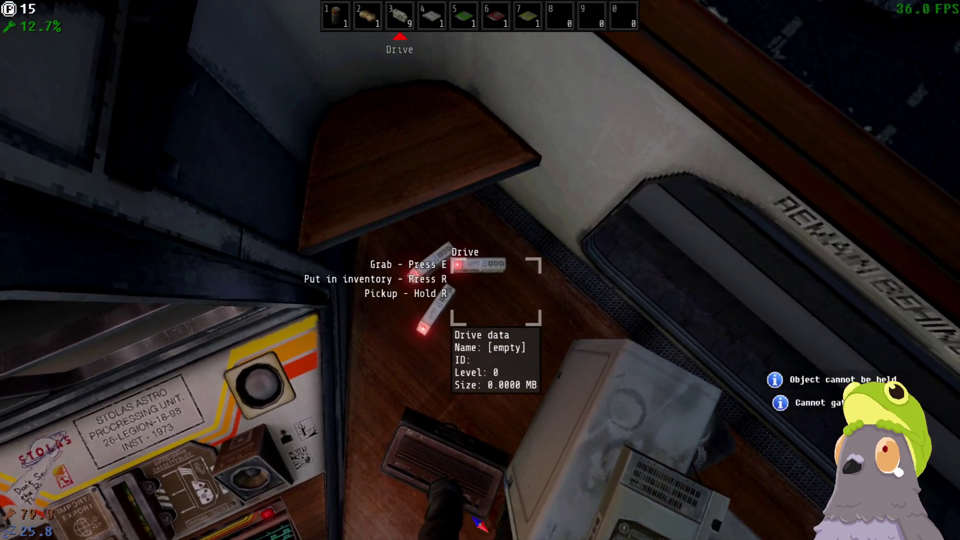
pyautogui.click(480, 270)
pyautogui.click(480, 270)
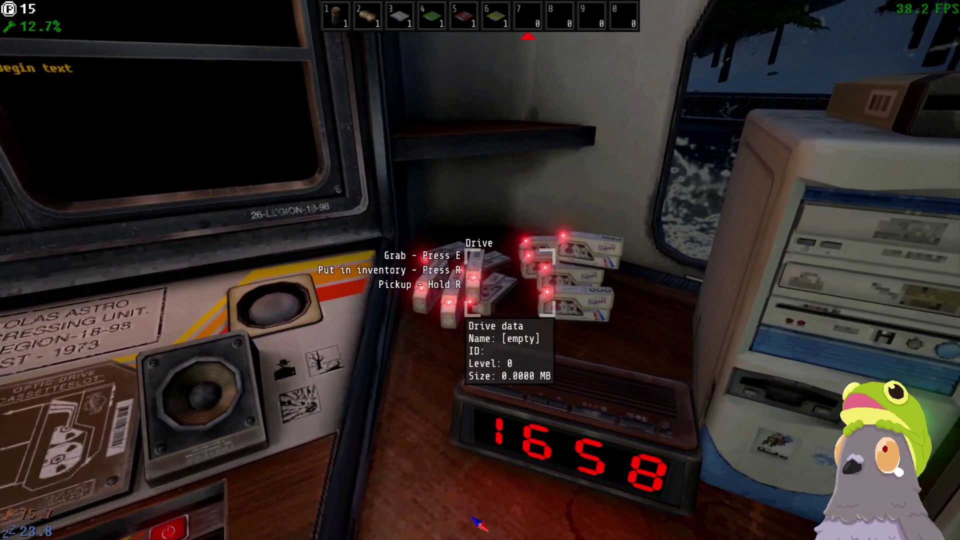
# Step: Step back to the coordinates console and start using it
pyautogui.press('s')
pyautogui.press('w')
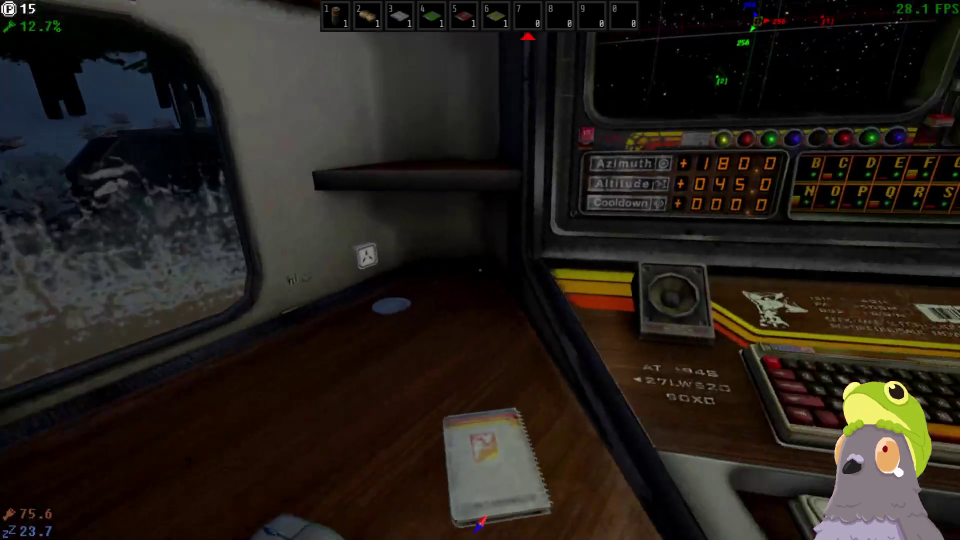
pyautogui.press('e')
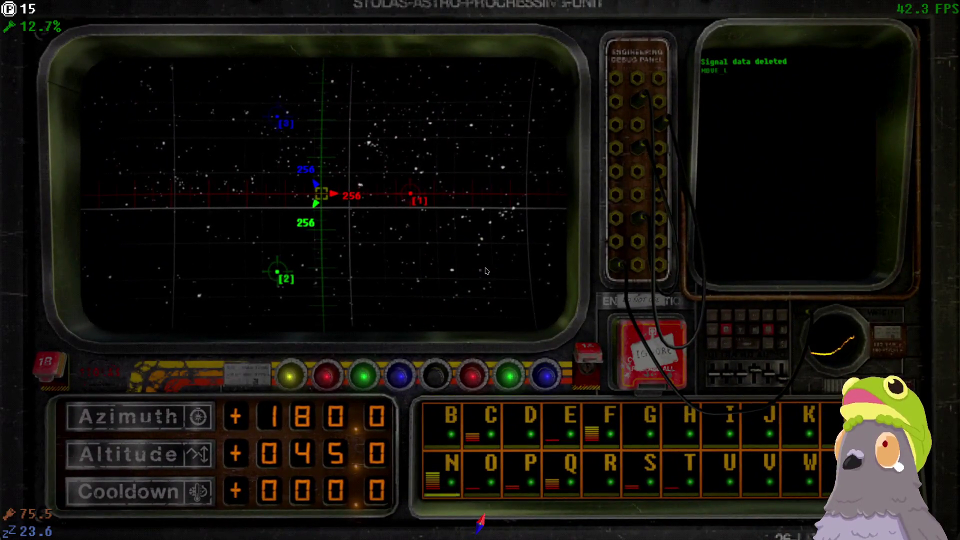
# Step: Toggle the scope's cursor mode and start a quick scan for the signal
pyautogui.press('a')
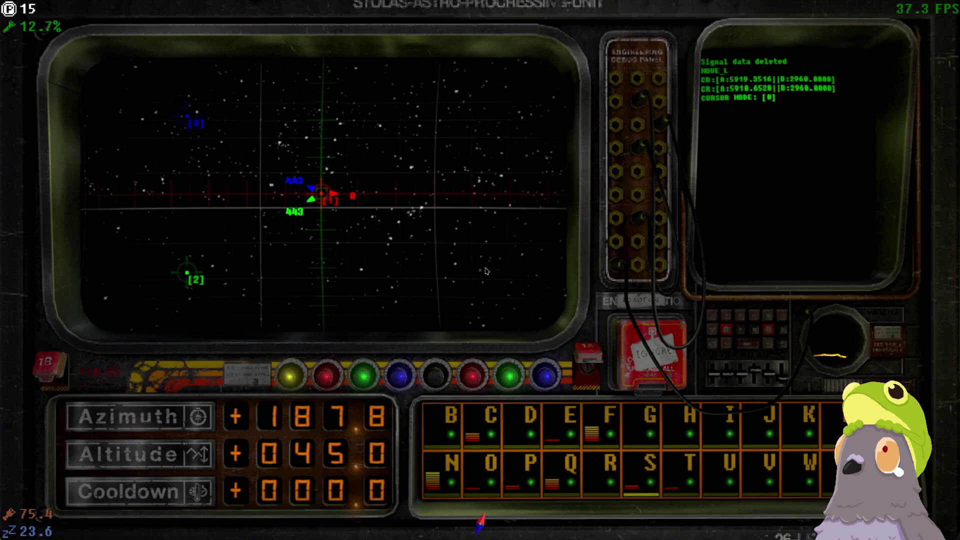
pyautogui.rightClick(485, 271)
pyautogui.rightClick(485, 270)
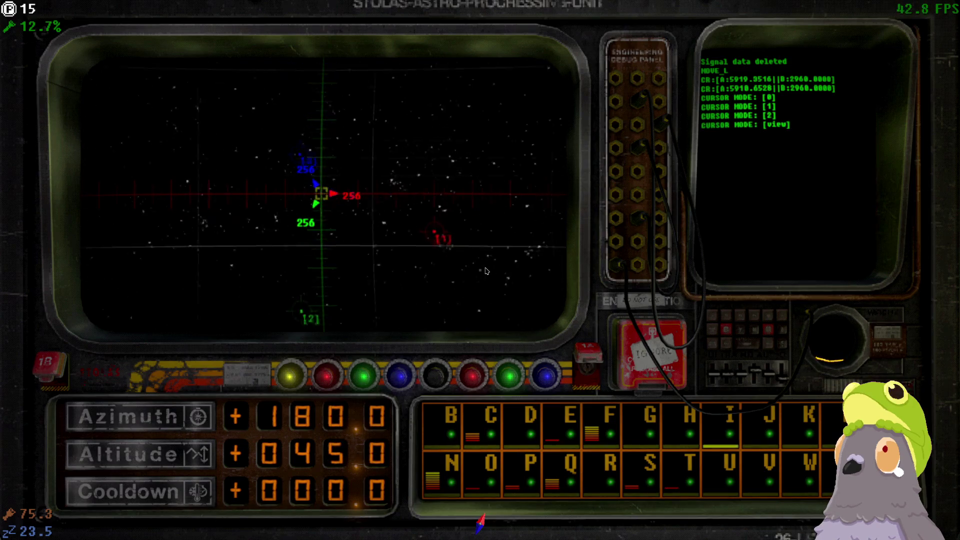
pyautogui.click(485, 271)
# Step: Steer the scope right, fine-tune its aim, and reset to cursor mode 1
pyautogui.press('d')
pyautogui.press('d')
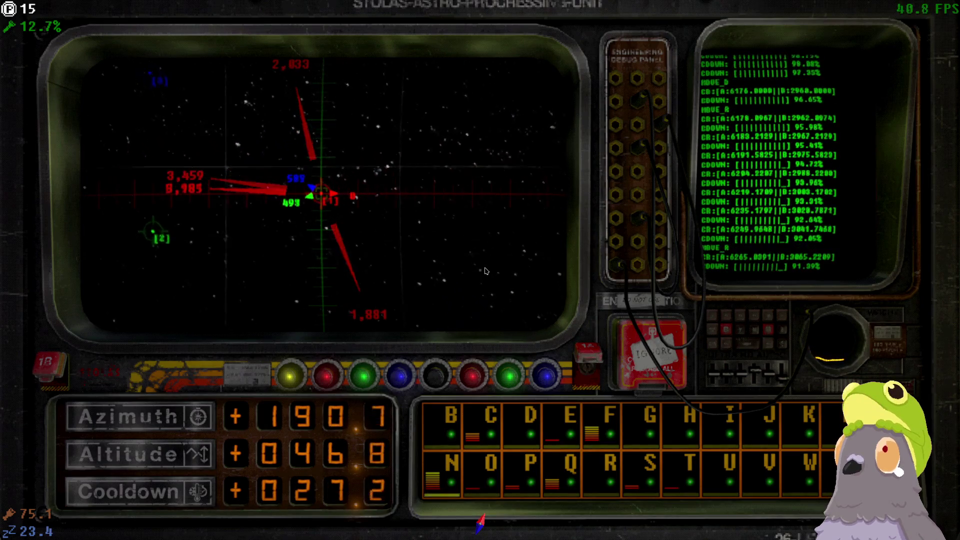
pyautogui.press('d')
pyautogui.press('d')
pyautogui.press('d')
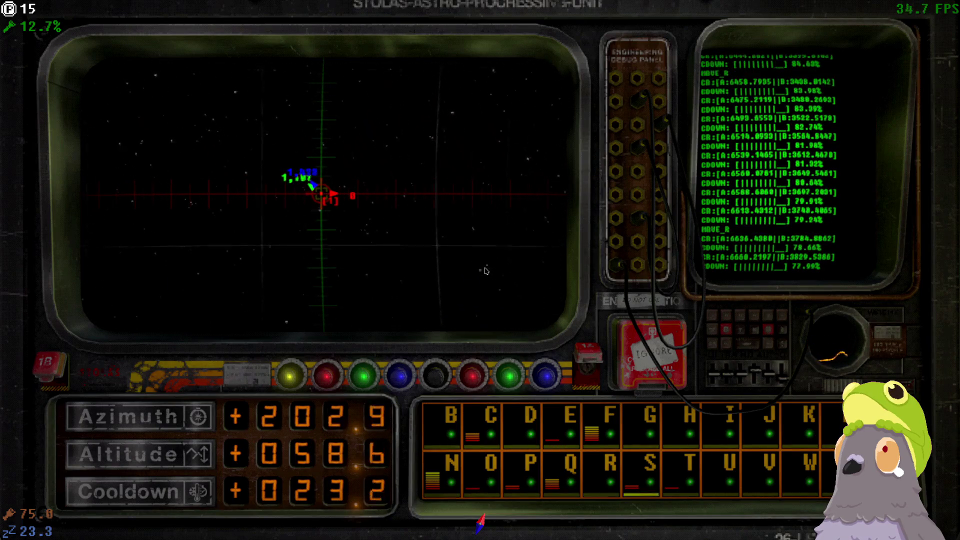
pyautogui.press('d')
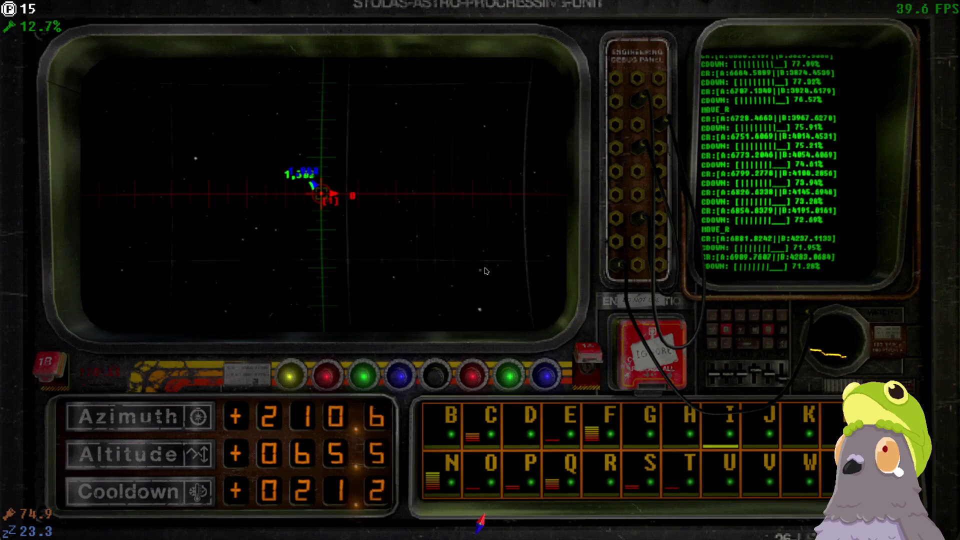
pyautogui.press('a')
pyautogui.press('s')
pyautogui.press('w')
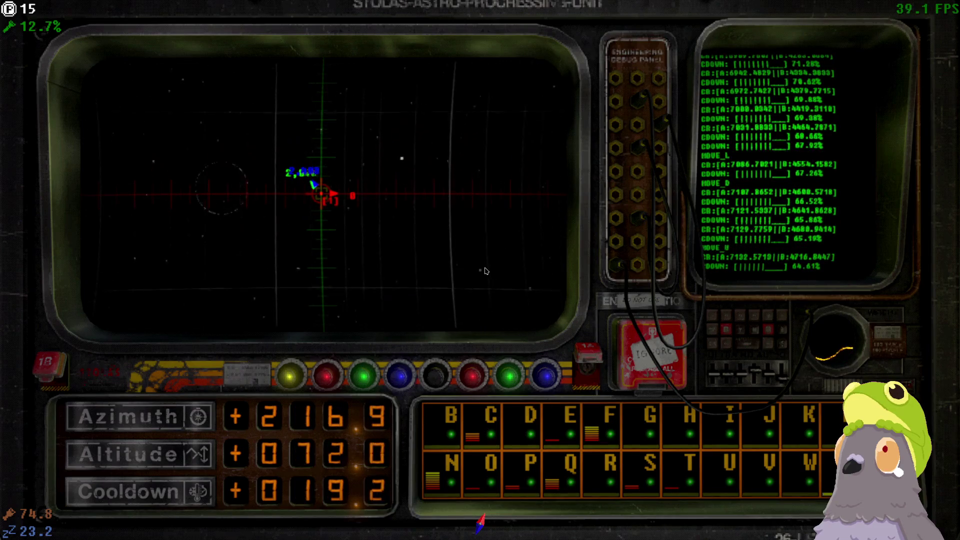
pyautogui.press('a')
pyautogui.press('a')
pyautogui.press('d')
pyautogui.press('s')
pyautogui.press('s')
pyautogui.press('d')
pyautogui.press('1')
pyautogui.press('s')
# Step: Steer the scope right and up until the red contact appears
pyautogui.press('d')
pyautogui.press('d')
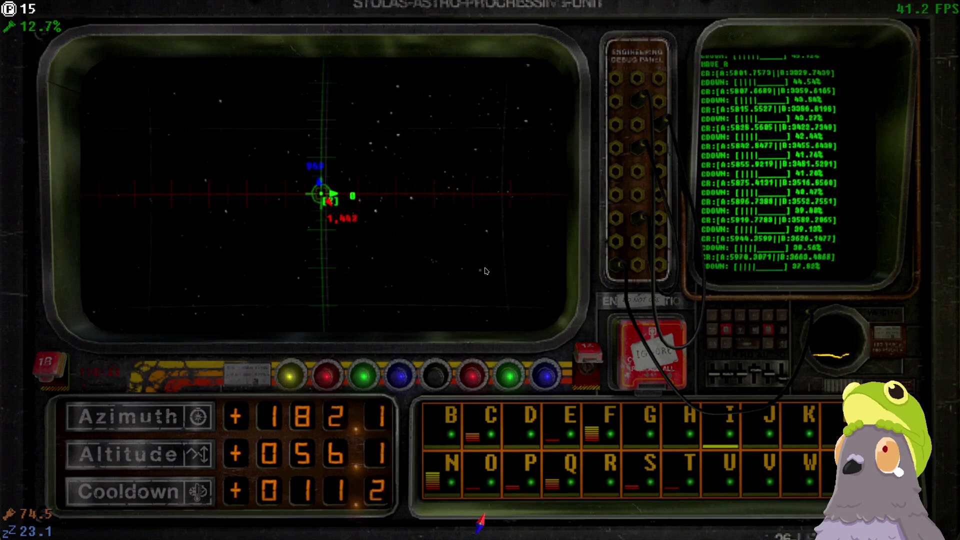
pyautogui.press('d')
pyautogui.press('d')
pyautogui.press('d')
pyautogui.press('d')
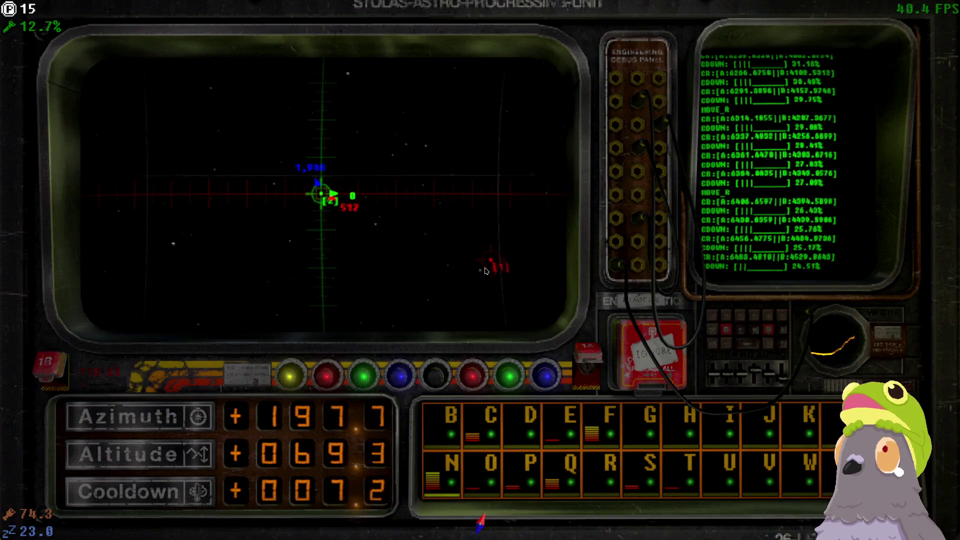
pyautogui.press('d')
pyautogui.press('a')
pyautogui.press('w')
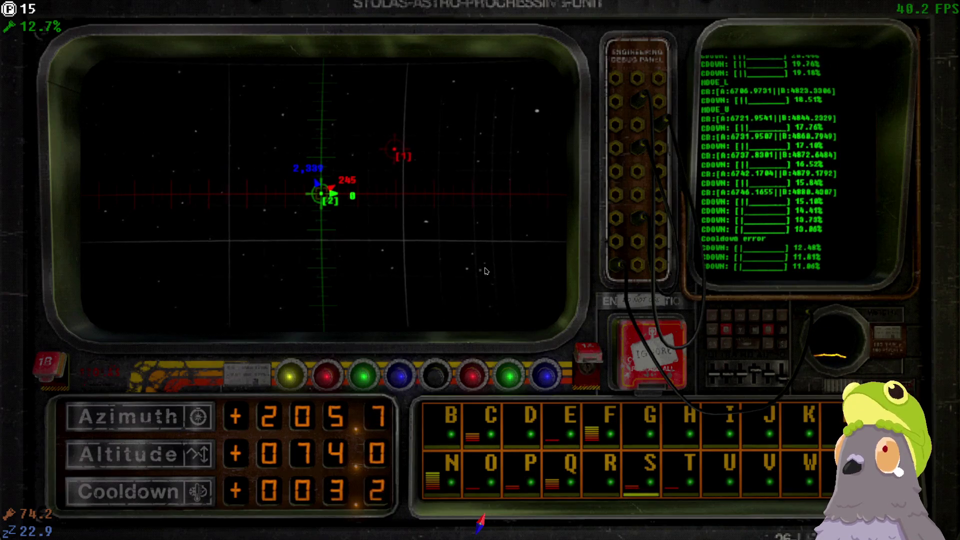
pyautogui.press('a')
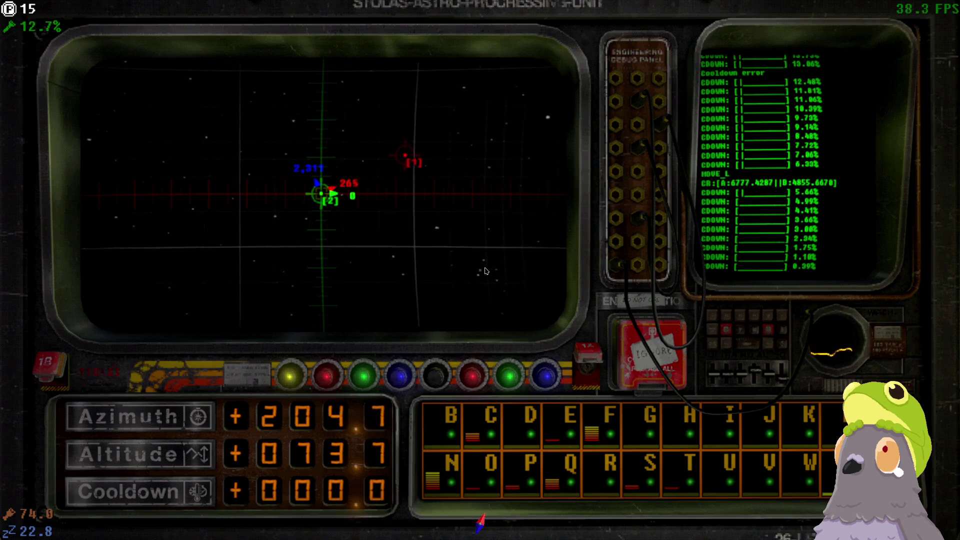
# Step: Start another quick scan and steer the scope left and lower
pyautogui.press('q')
pyautogui.press('a')
pyautogui.press('w')
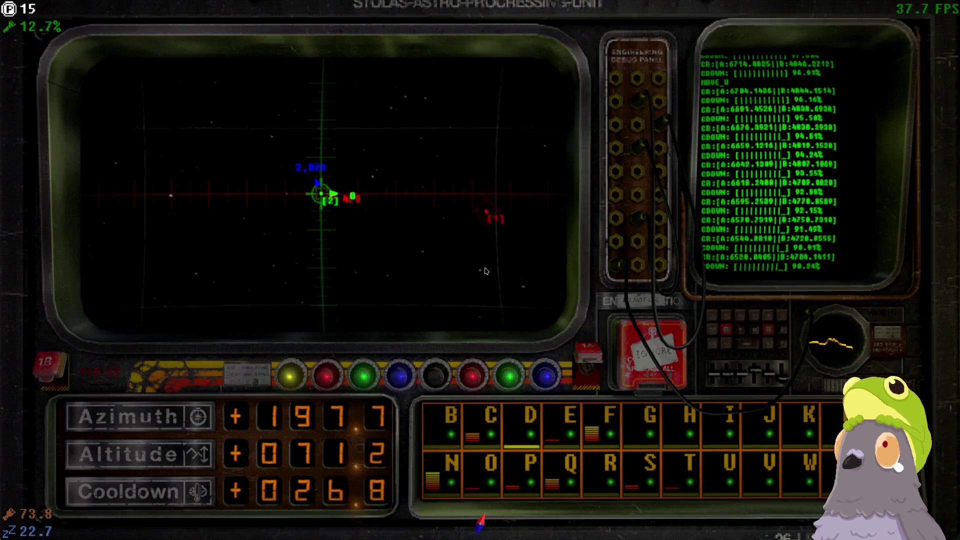
pyautogui.press('a')
pyautogui.press('a')
pyautogui.press('a')
pyautogui.press('a')
pyautogui.press('a')
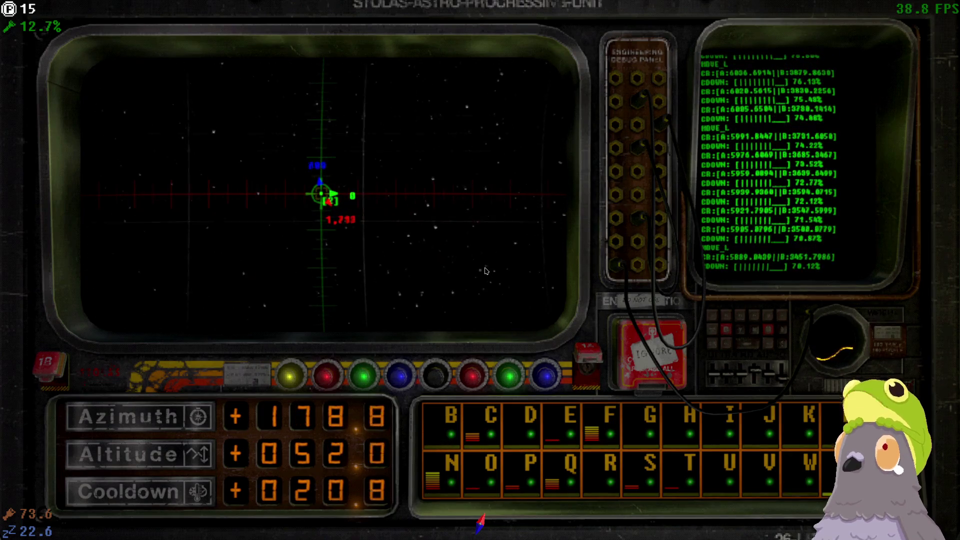
pyautogui.press('a')
pyautogui.press('a')
pyautogui.press('d')
pyautogui.press('d')
pyautogui.press('a')
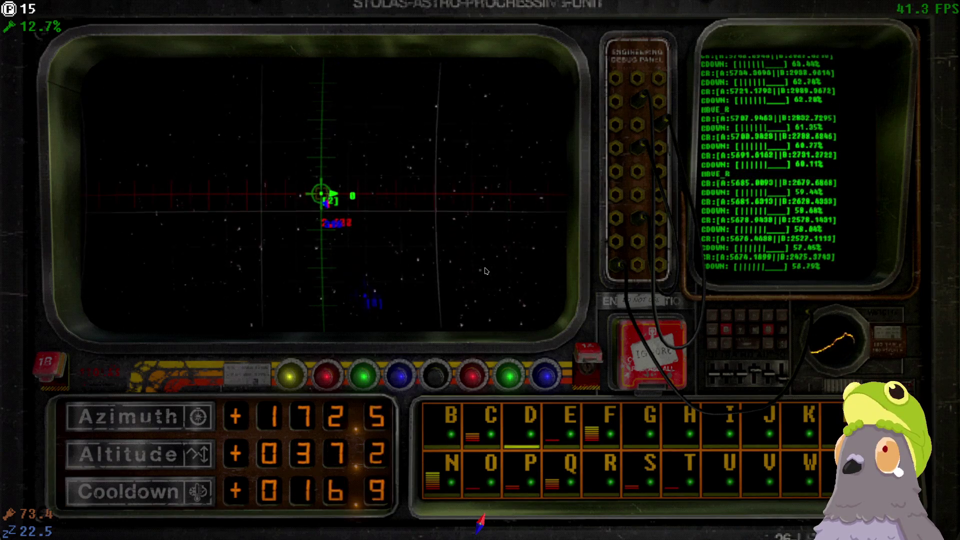
pyautogui.press('a')
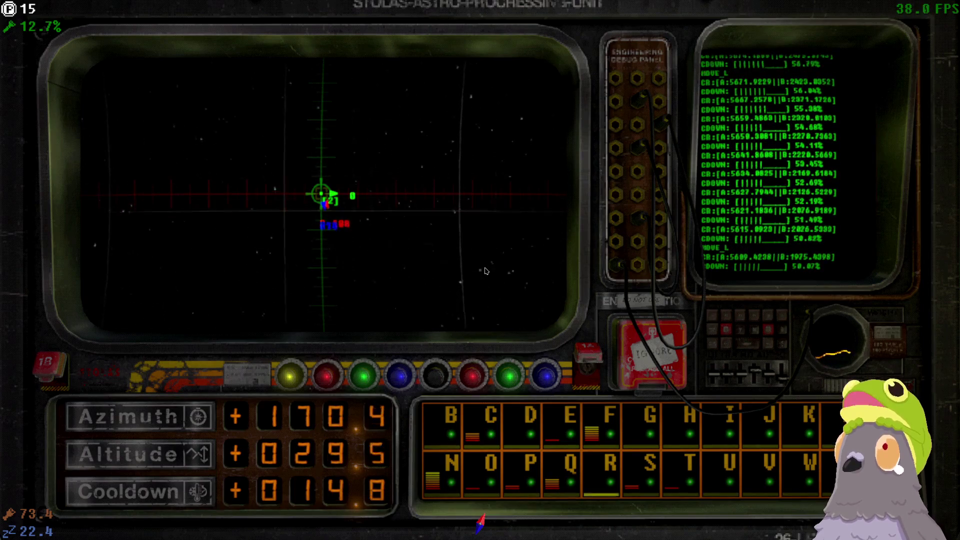
# Step: Fine-tune the aim downward and switch the scope to cursor mode 2
pyautogui.press('a')
pyautogui.press('a')
pyautogui.press('d')
pyautogui.press('s')
pyautogui.press('a')
pyautogui.press('d')
pyautogui.press('s')
pyautogui.press('d')
pyautogui.press('s')
pyautogui.press('a')
pyautogui.press('s')
pyautogui.press('s')
pyautogui.press('2')
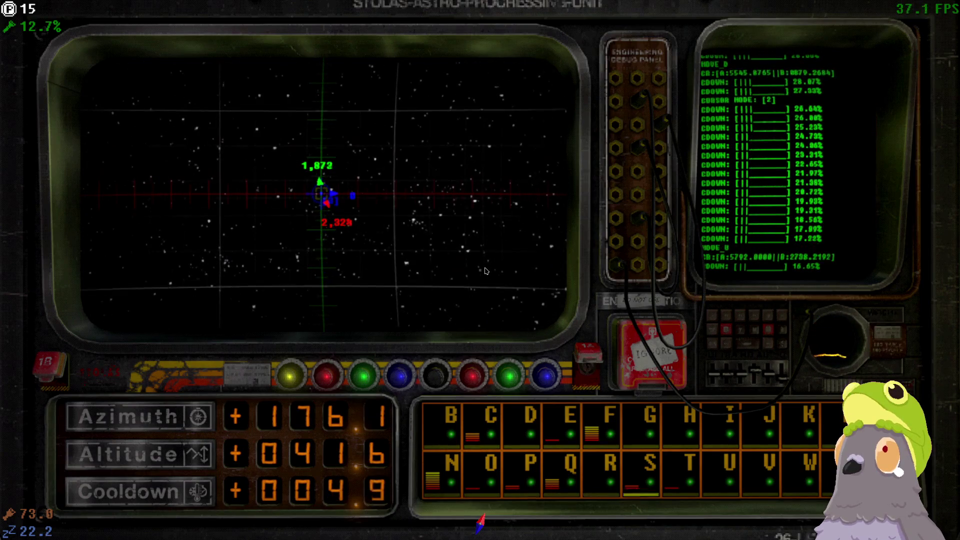
# Step: Pan the radar view to azimuth 174.8, altitude 13.1, bringing target [2] into view
pyautogui.press('w')
pyautogui.press('a')
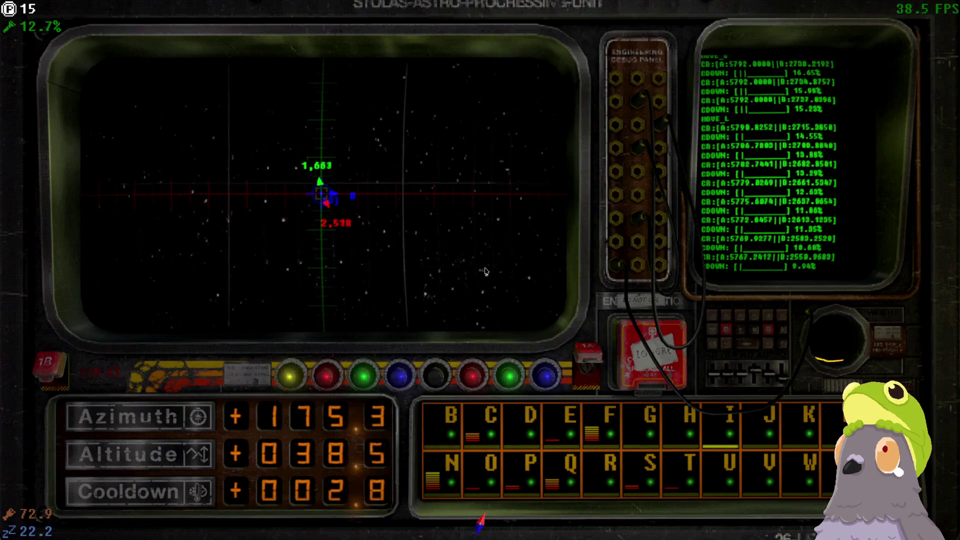
pyautogui.press('a')
pyautogui.press('a')
pyautogui.press('w')
pyautogui.press('a')
pyautogui.press('a')
pyautogui.press('d')
pyautogui.press('d')
pyautogui.press('s')
pyautogui.press('d')
pyautogui.press('a')
pyautogui.press('a')
pyautogui.press('a')
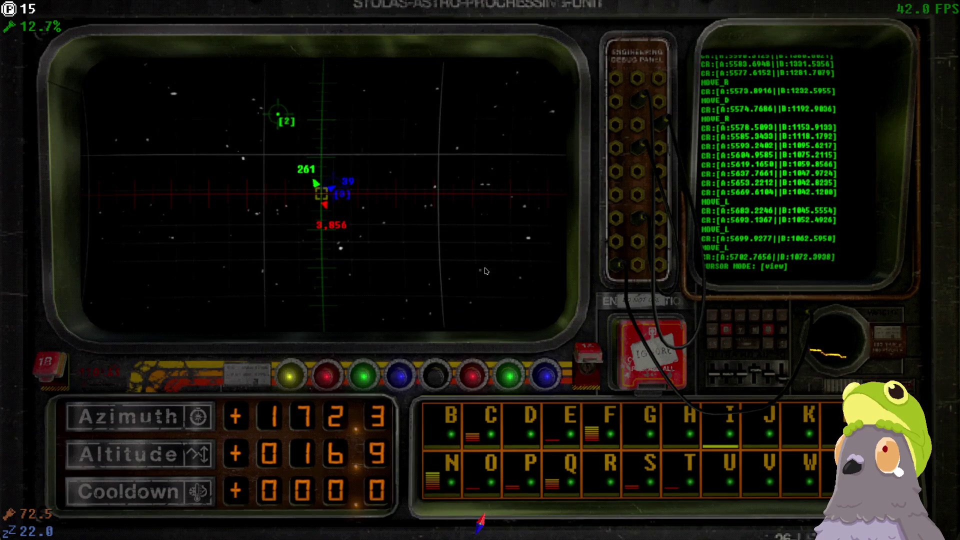
pyautogui.press('Down')
# Step: Cycle the cursor to target [2], ping it (weak signal), and quick-scan at azimuth 172.5
pyautogui.press('Left')
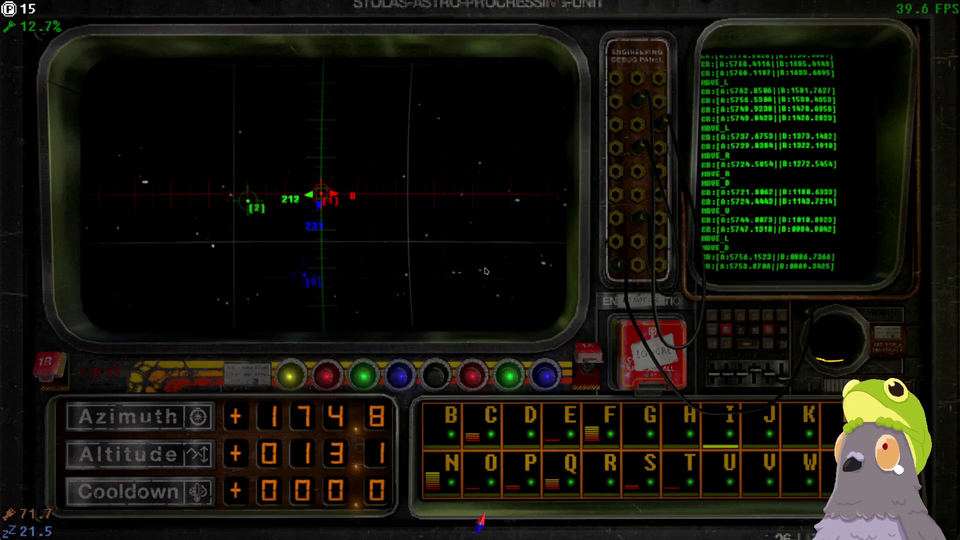
pyautogui.press('1')
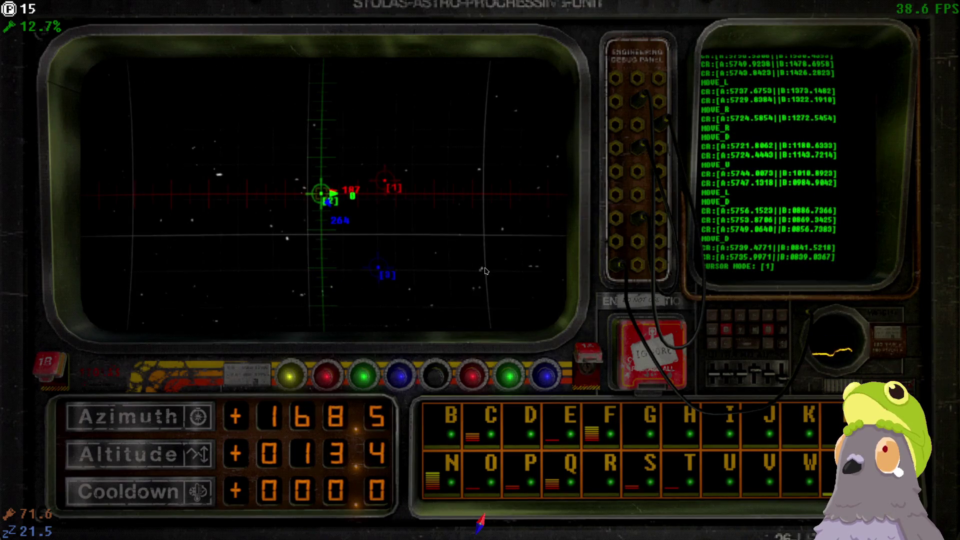
pyautogui.press('2')
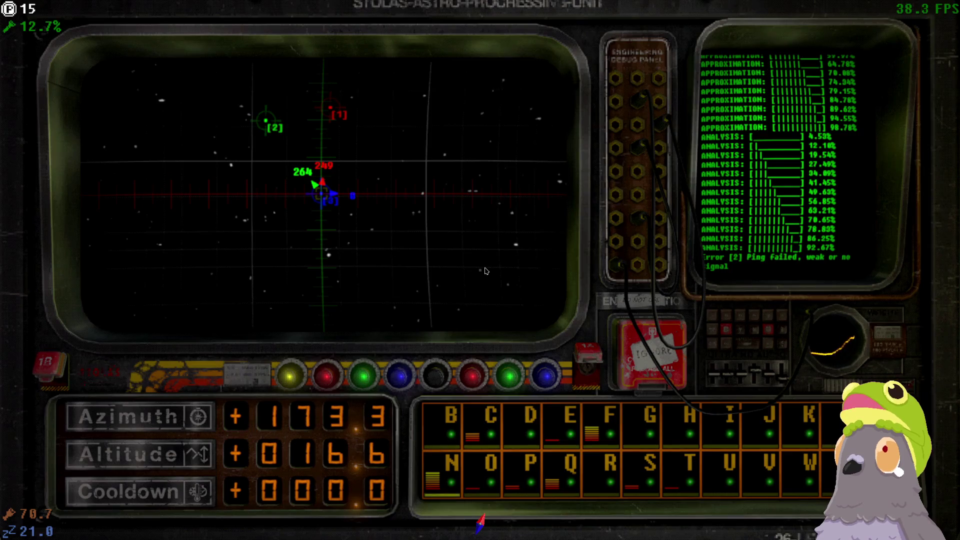
pyautogui.press('Left')
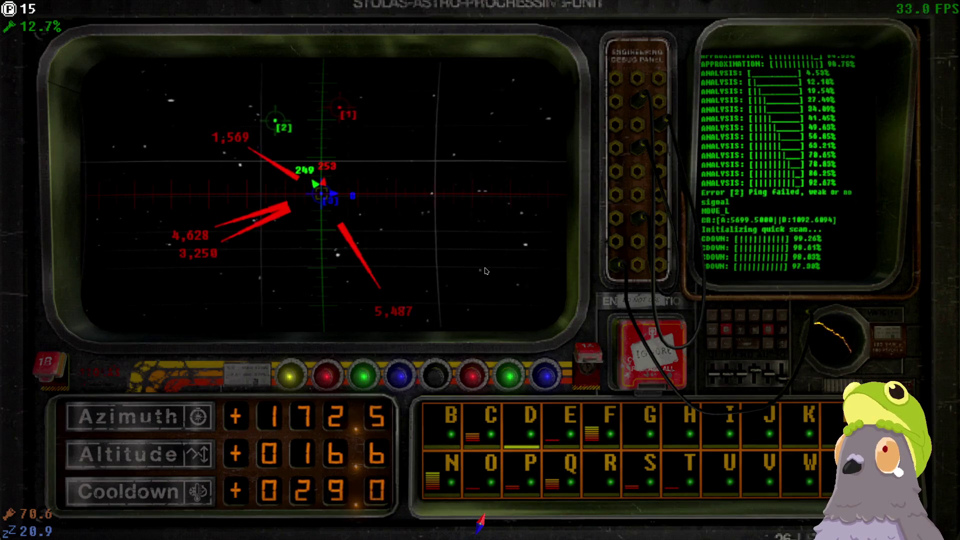
# Step: Steer the radar view along the red distance rays toward the strongest scan reading
pyautogui.press('Left')
pyautogui.press('Up')
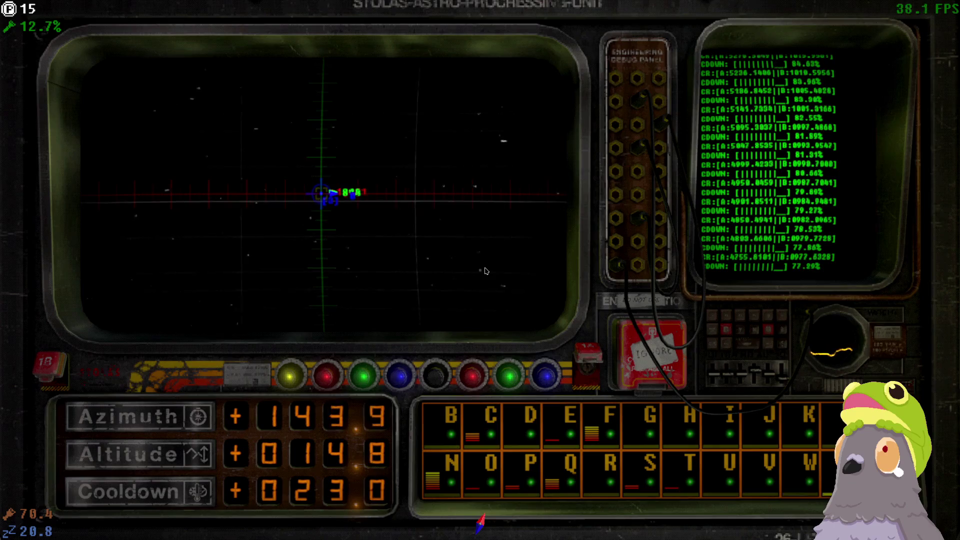
pyautogui.press('Up')
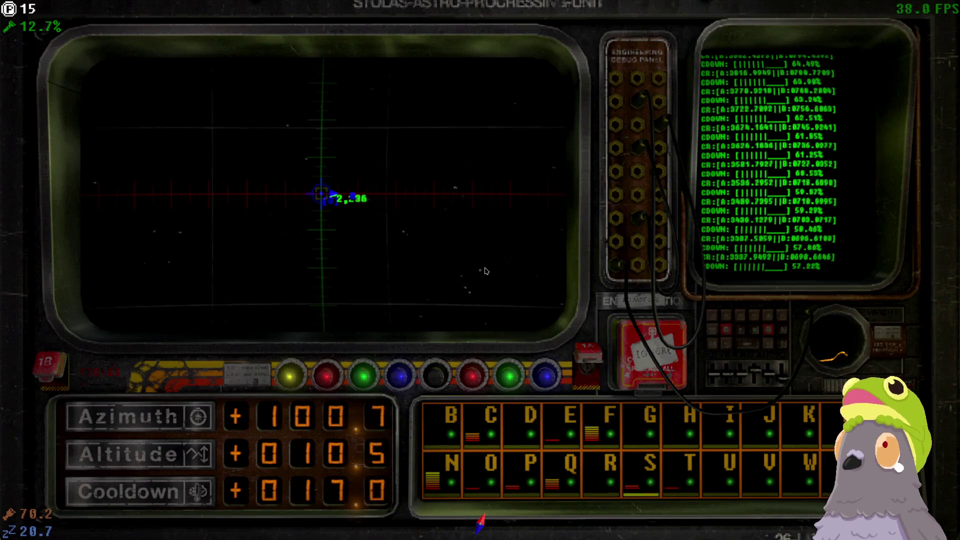
pyautogui.press('Up')
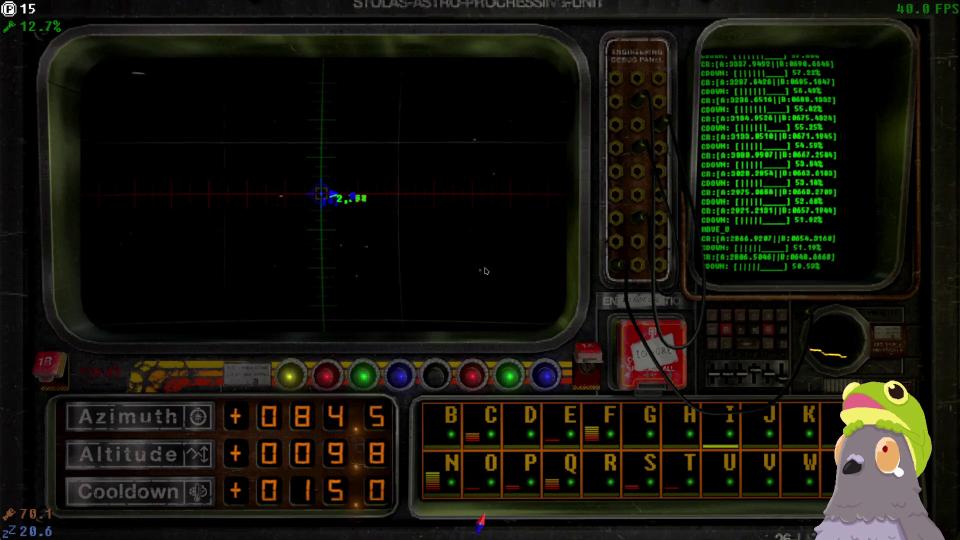
pyautogui.press('Up')
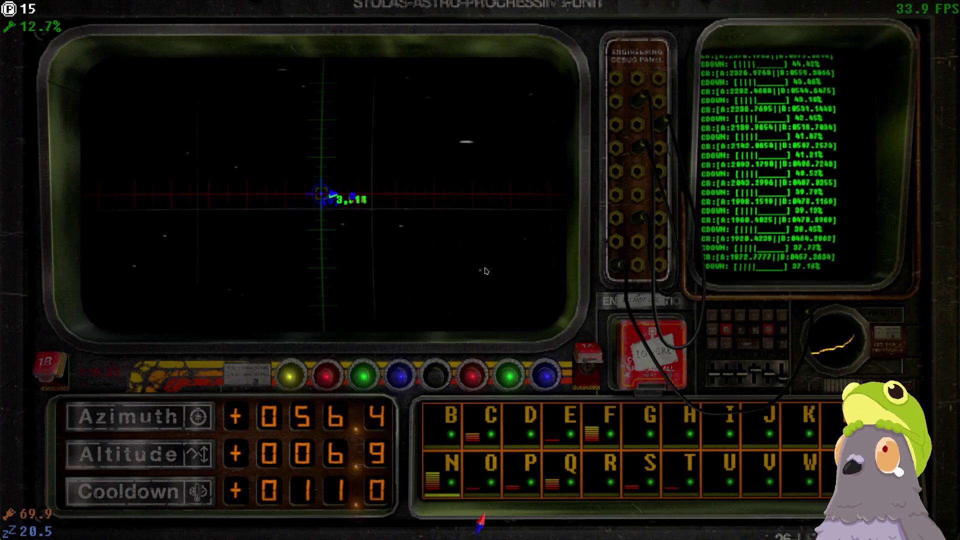
pyautogui.press('Up')
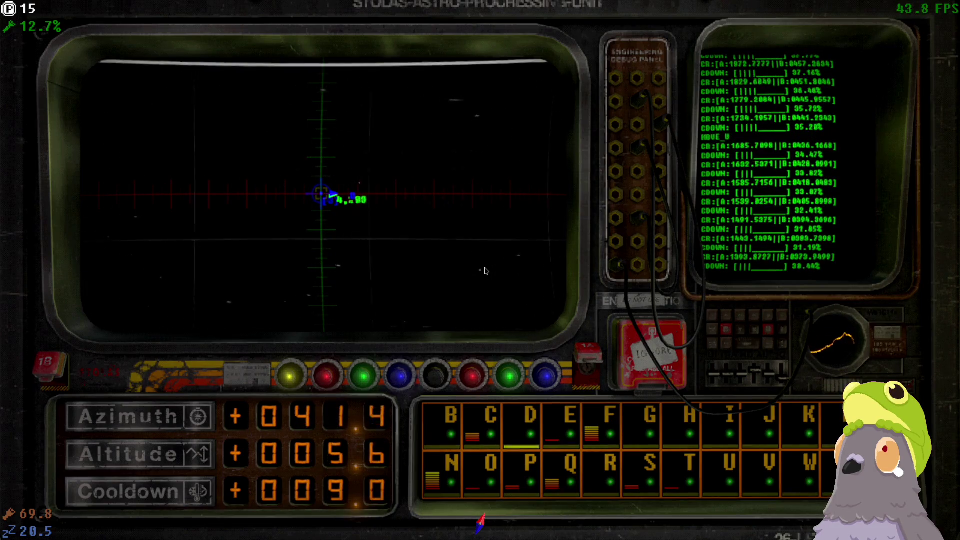
pyautogui.press('Down')
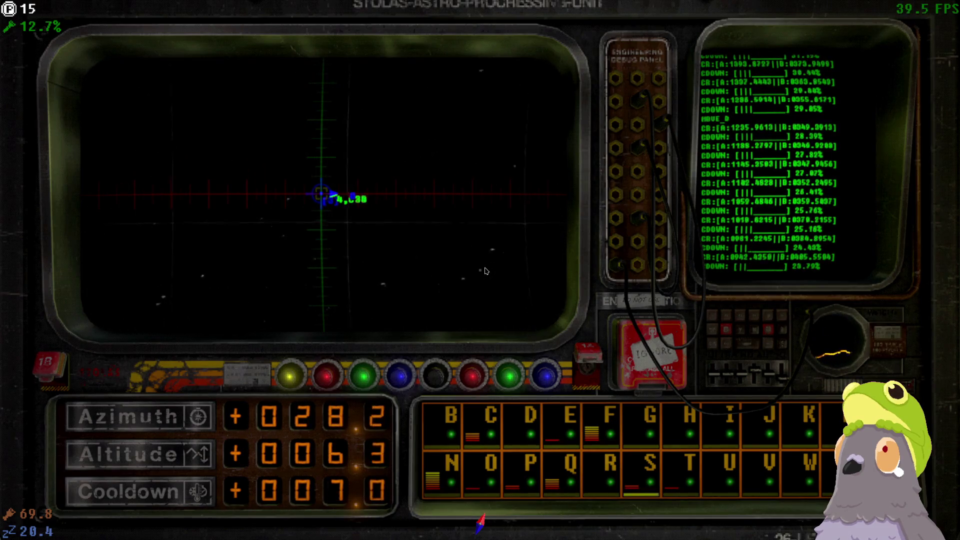
pyautogui.press('Left')
pyautogui.press('Right')
pyautogui.press('Down')
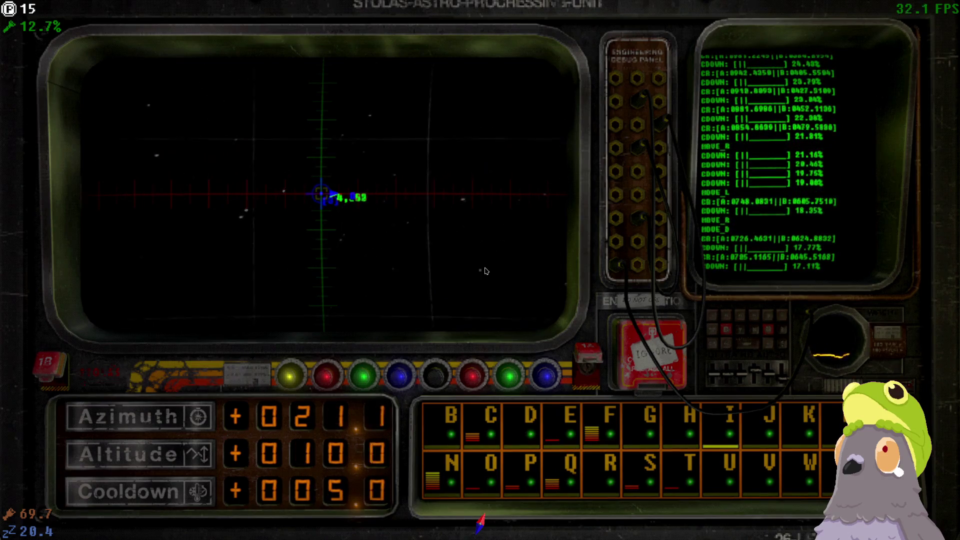
pyautogui.press('Up')
pyautogui.press('Right')
pyautogui.press('Up')
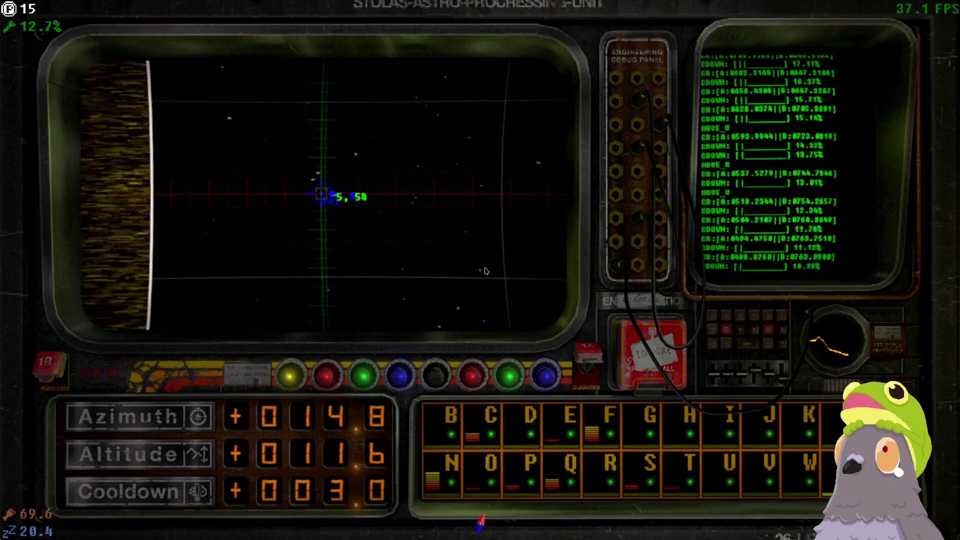
pyautogui.press('Right')
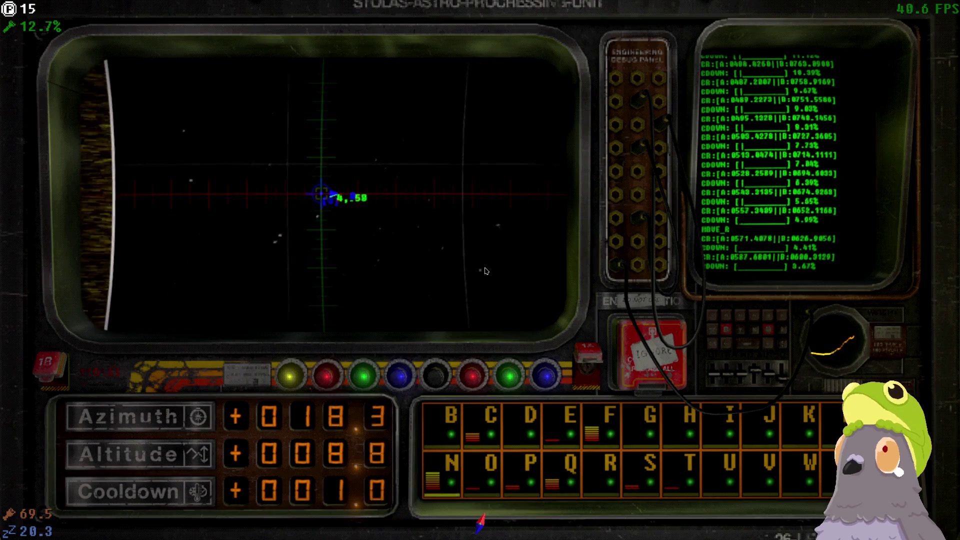
pyautogui.press('Down')
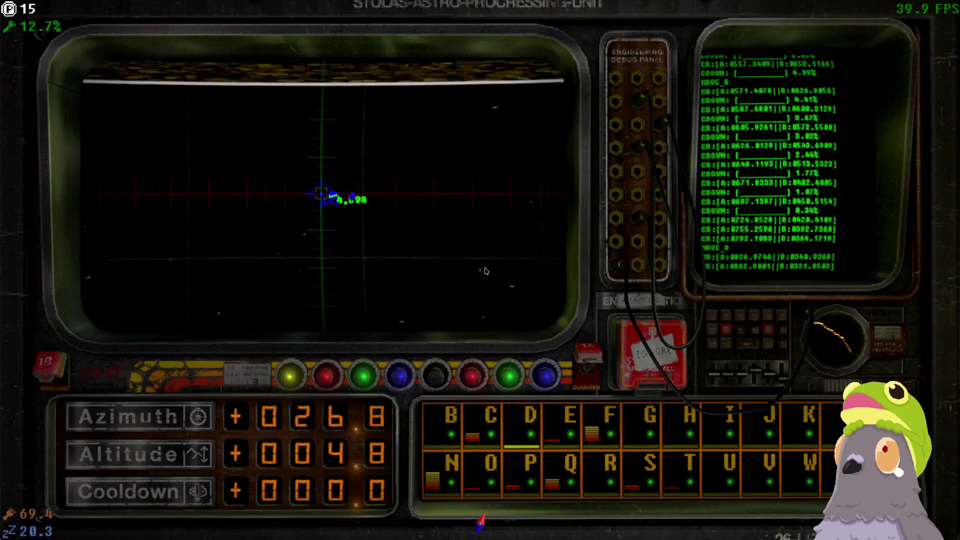
pyautogui.press('Right')
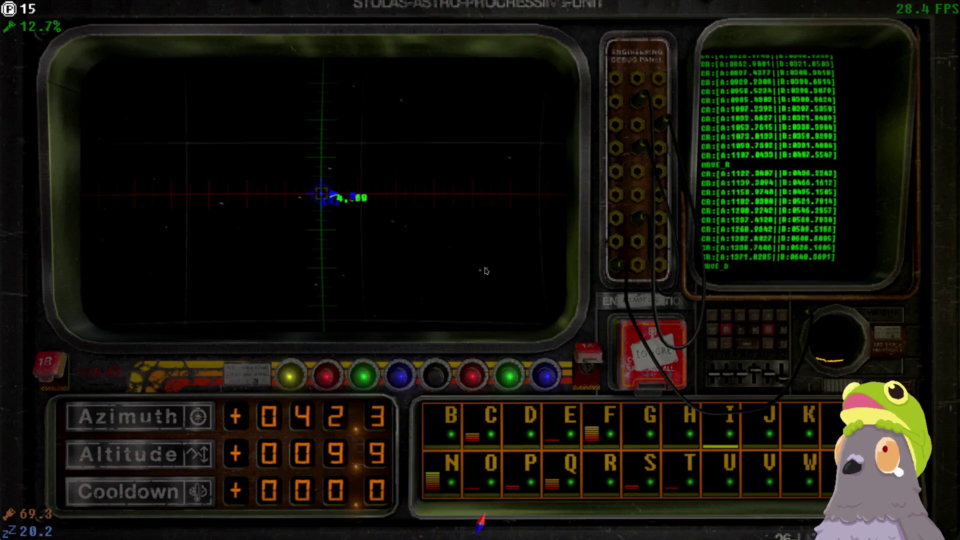
pyautogui.press('Down')
pyautogui.press('Up')
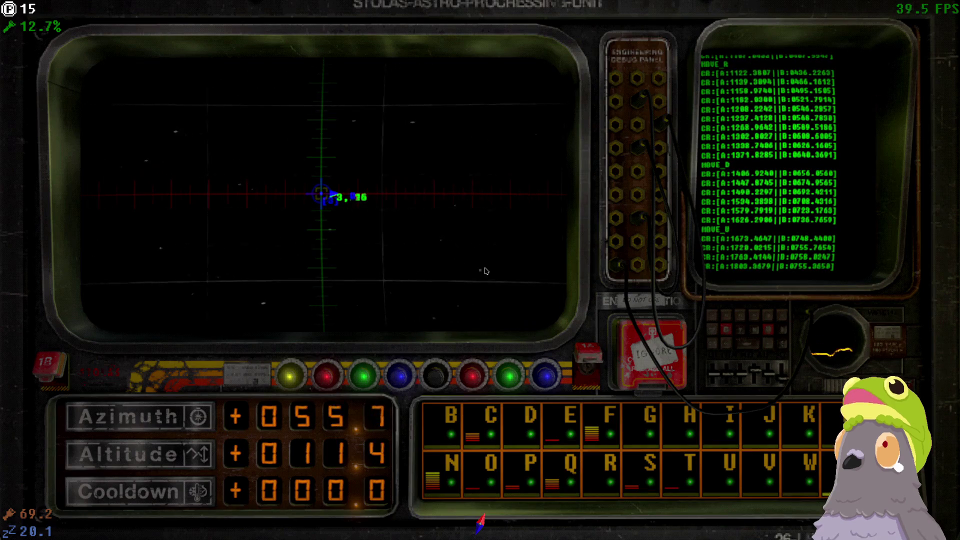
# Step: Run another quick scan from the new heading and keep steering toward the reading
pyautogui.press('i')
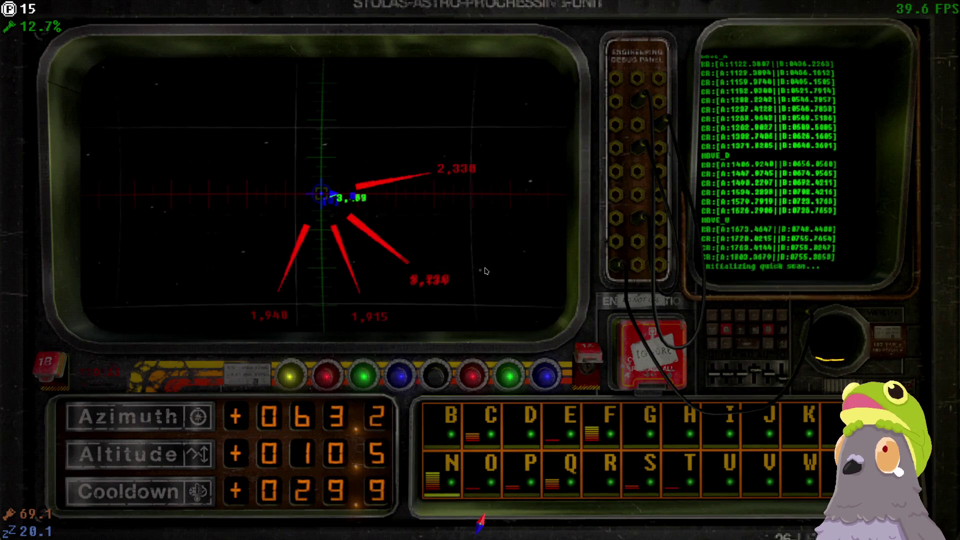
pyautogui.press('Right')
pyautogui.press('Up')
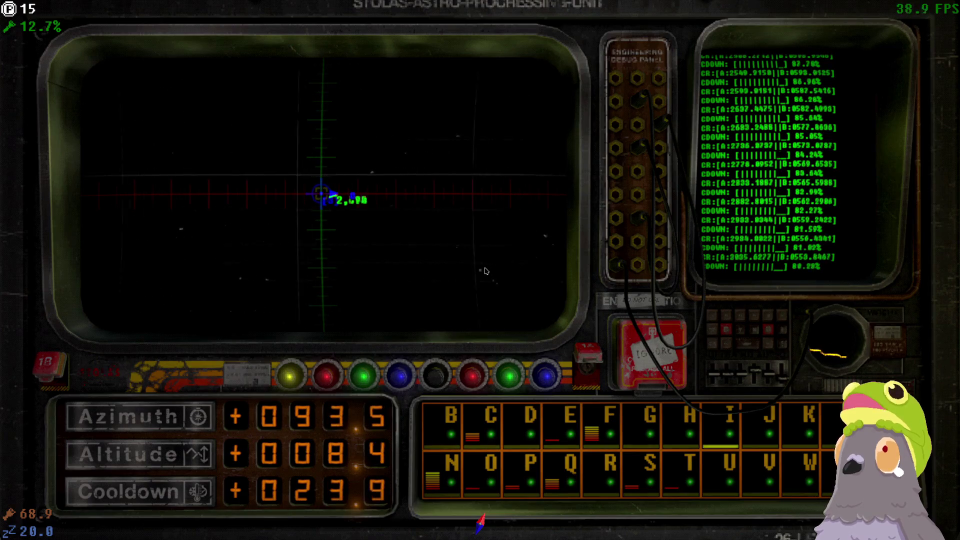
pyautogui.press('Left')
pyautogui.press('Up')
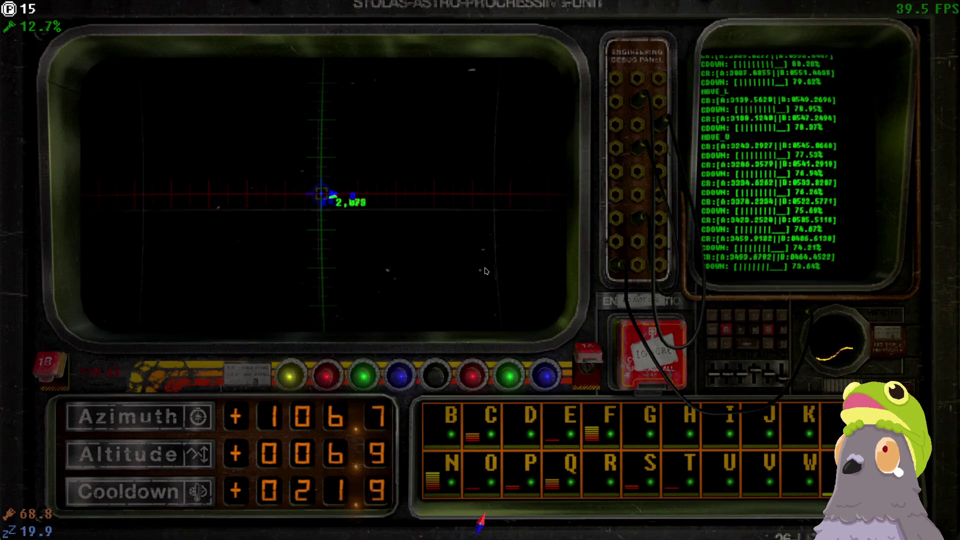
pyautogui.press('Right')
pyautogui.press('Down')
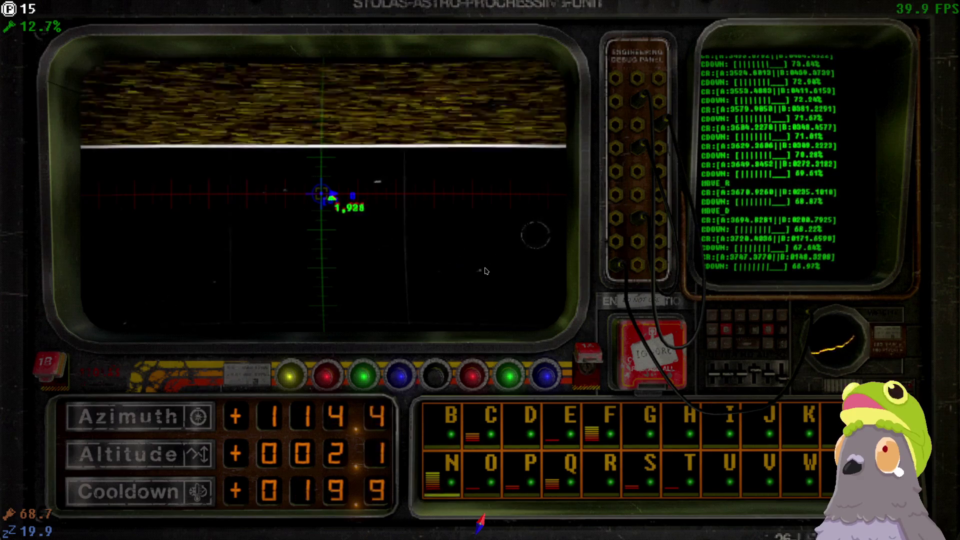
pyautogui.press('Right')
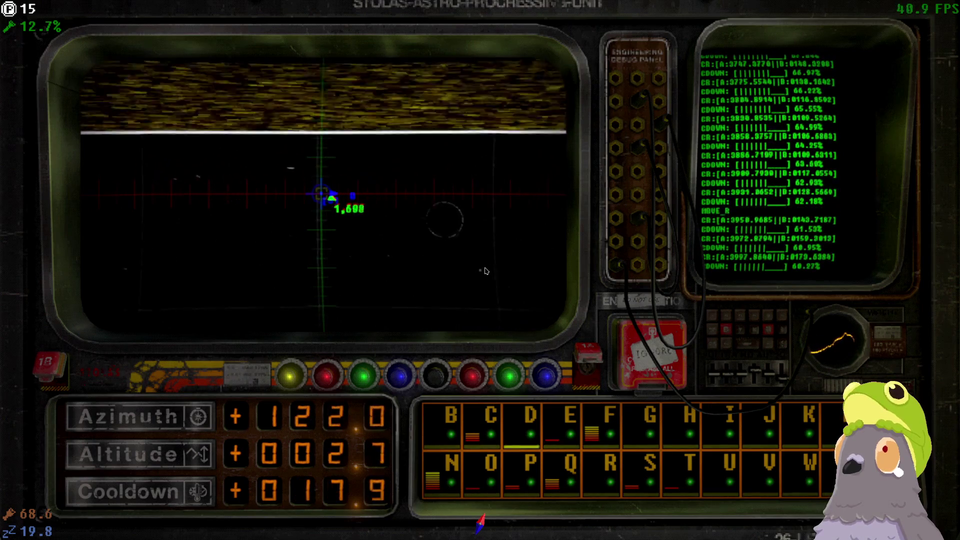
pyautogui.press('Left')
pyautogui.press('Up')
pyautogui.press('Left')
# Step: Toggle cursor modes and sweep the radar to azimuth 133.1, altitude 1.6
pyautogui.press('Left')
pyautogui.press('Tab')
pyautogui.press('Left')
pyautogui.press('Up')
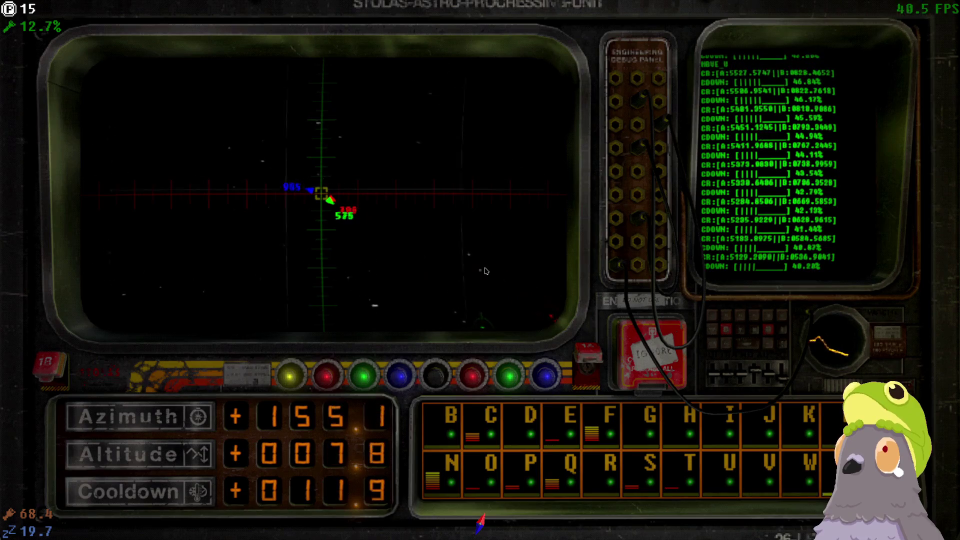
pyautogui.press('Tab')
pyautogui.press('Left')
pyautogui.press('Up')
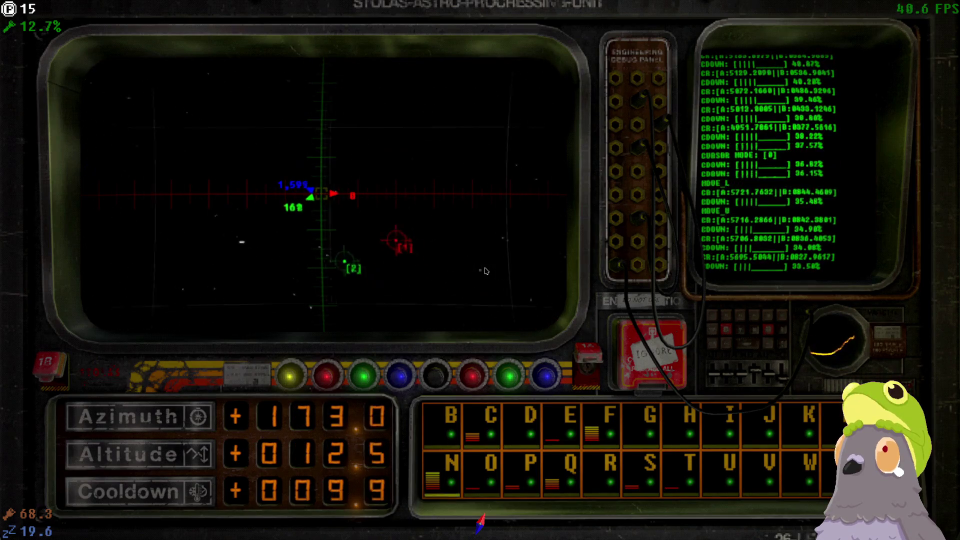
pyautogui.press('Up')
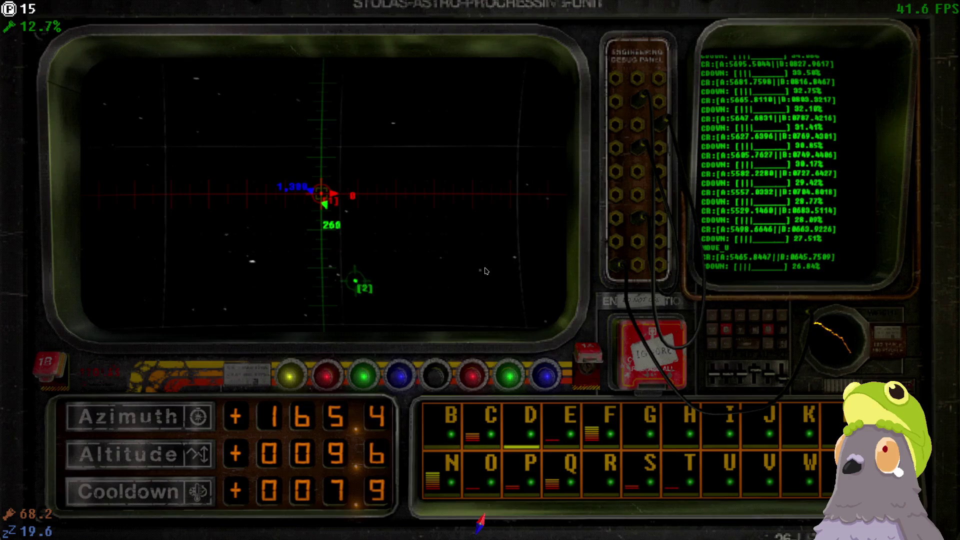
pyautogui.press('Up')
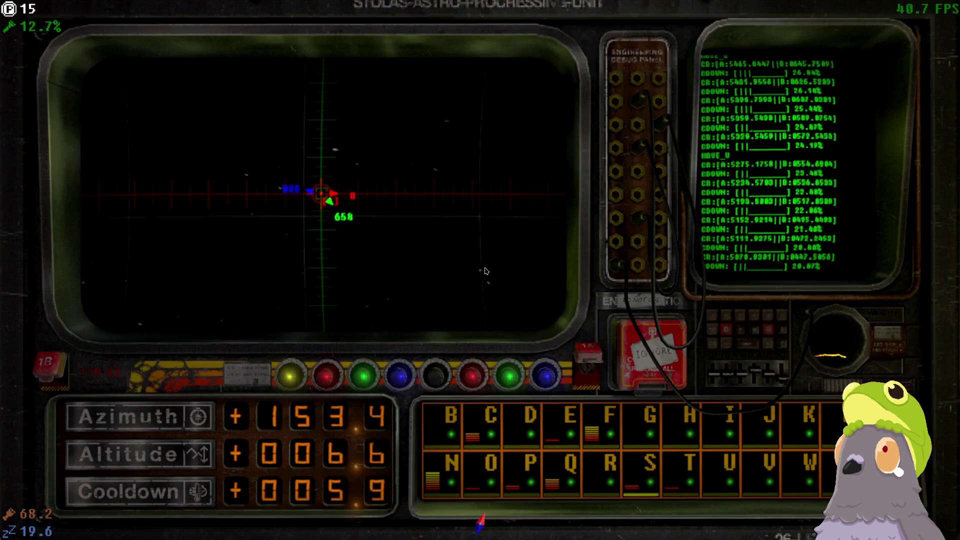
pyautogui.press('Right')
pyautogui.press('Down')
pyautogui.press('Down')
pyautogui.press('Right')
pyautogui.press('Down')
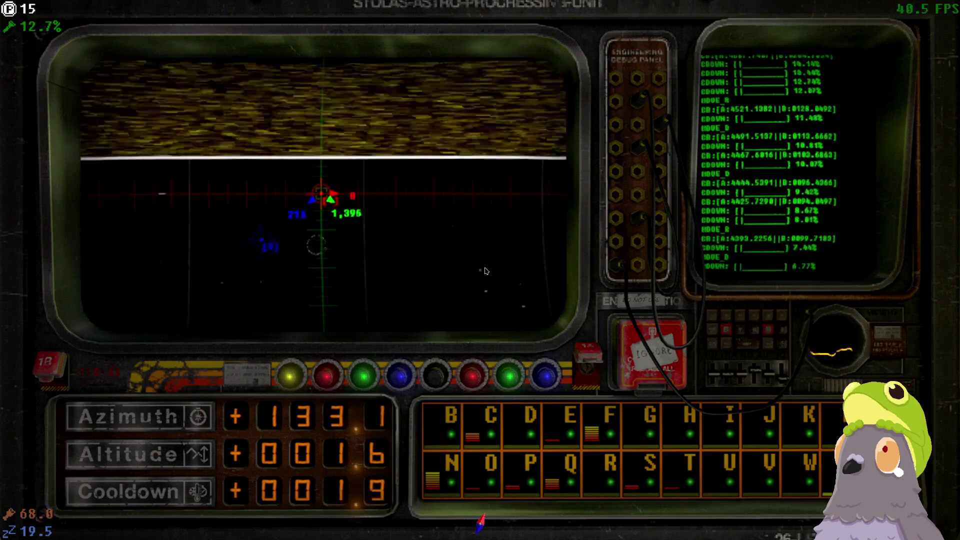
pyautogui.press('Right')
pyautogui.press('Right')
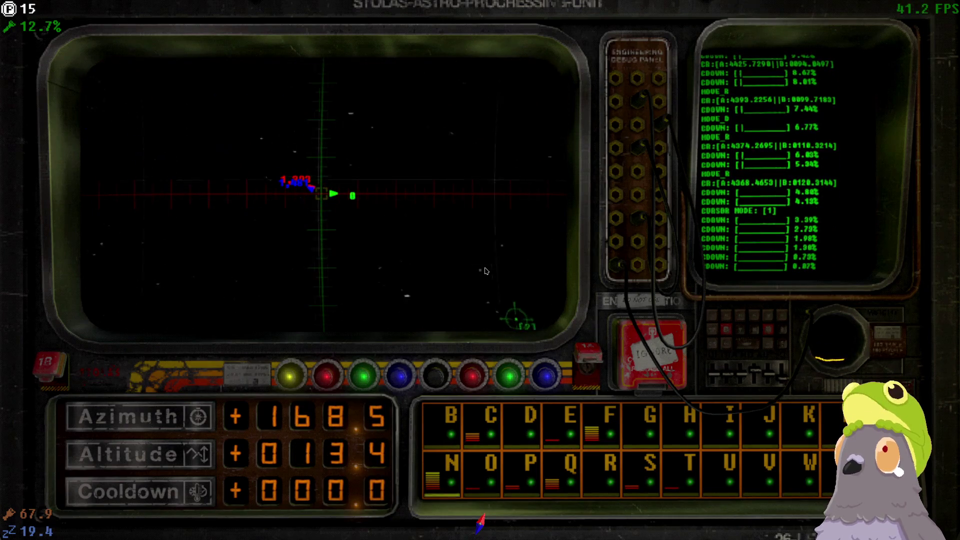
# Step: Nudge the radar aim until it is centred on the signal
pyautogui.press('Up')
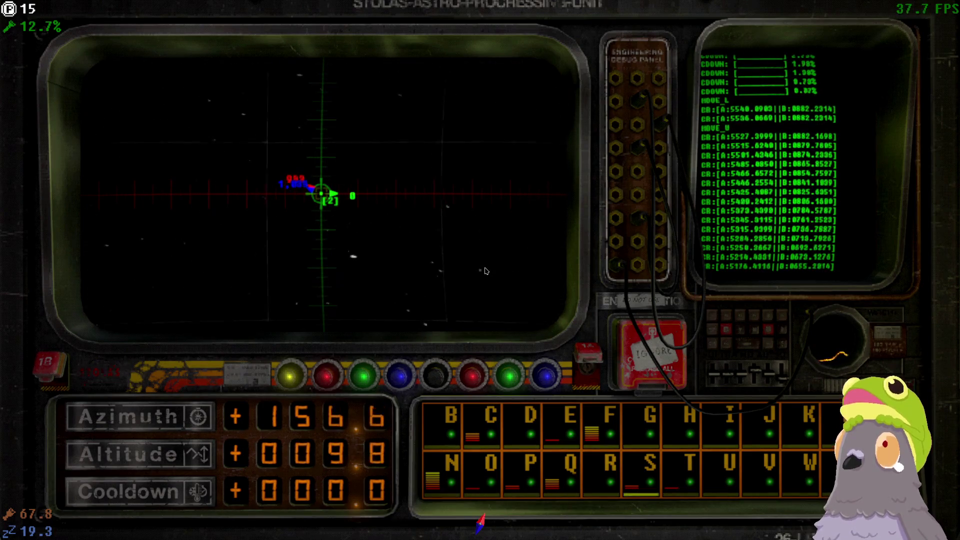
pyautogui.press('Right')
pyautogui.press('Up')
pyautogui.press('Left')
pyautogui.press('Right')
pyautogui.press('Down')
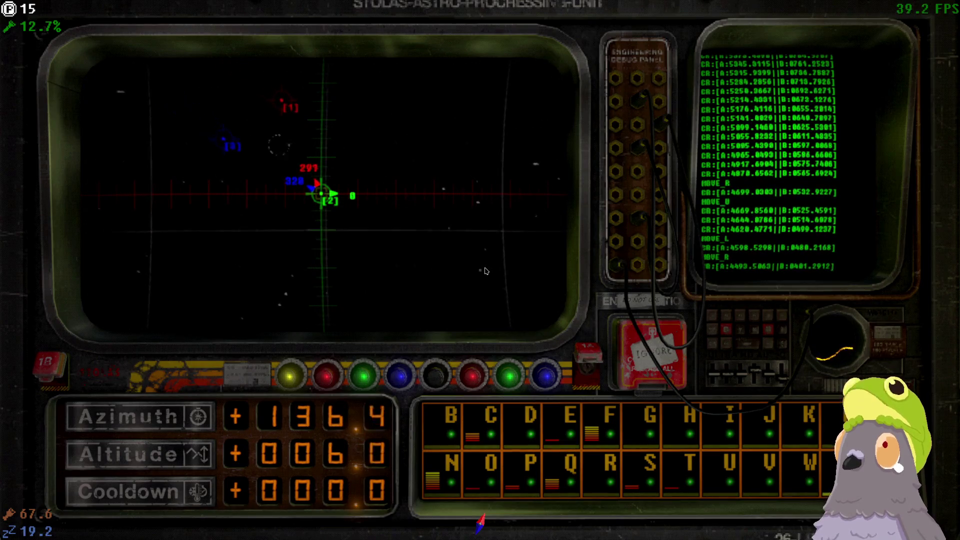
pyautogui.press('Right')
# Step: Ping the signal until it succeeds at azimuth 134.7, altitude 4.8, then step back
pyautogui.press('s')
pyautogui.press('i')
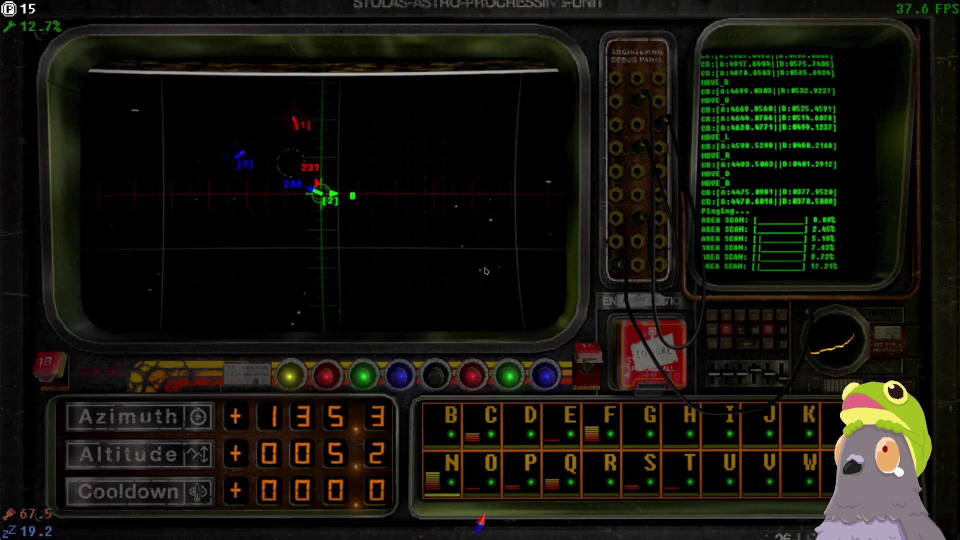
pyautogui.press('d')
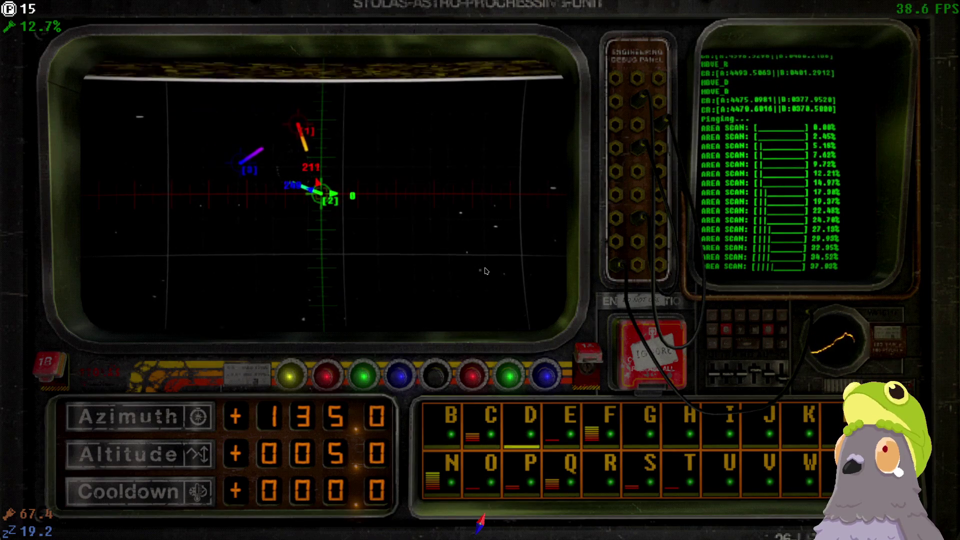
pyautogui.press('n')
pyautogui.press('s')
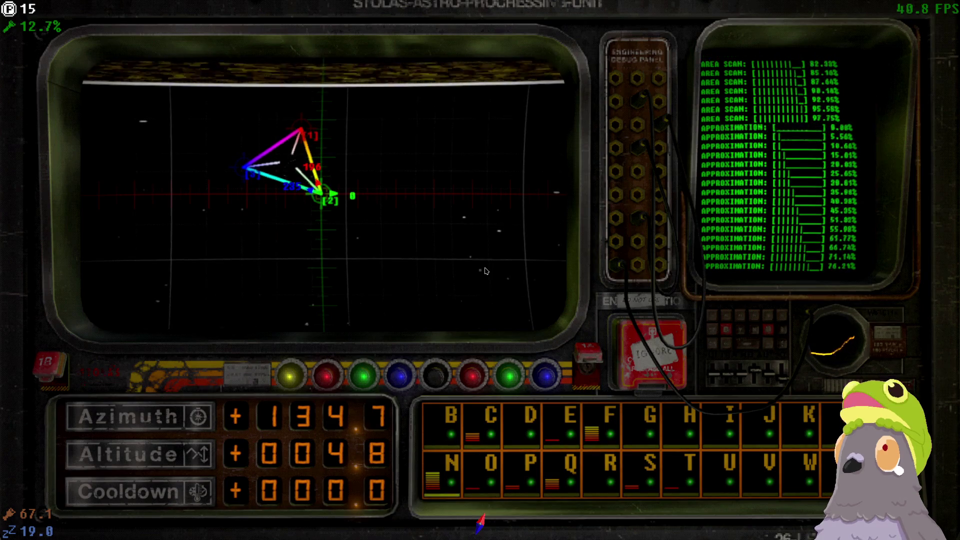
pyautogui.press('d')
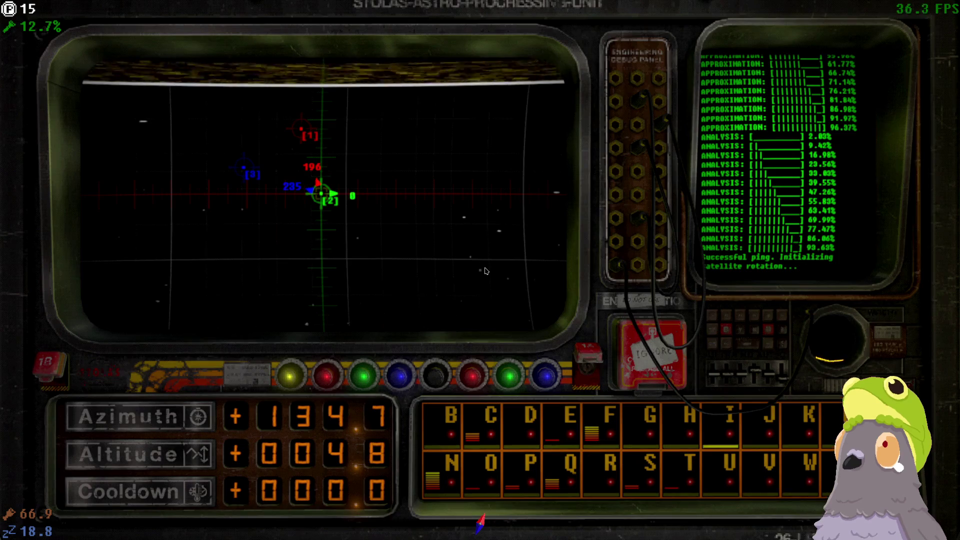
pyautogui.press('s')
pyautogui.rightClick(487, 272)
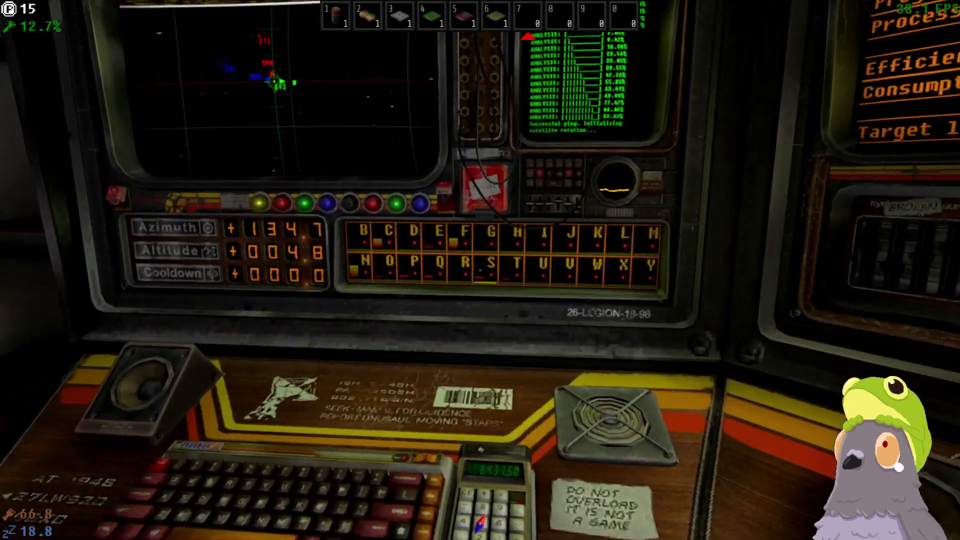
# Step: Zoom into the letter panel, watch the underlined letters, then step back to the room
pyautogui.click(480, 270)
pyautogui.press('d')
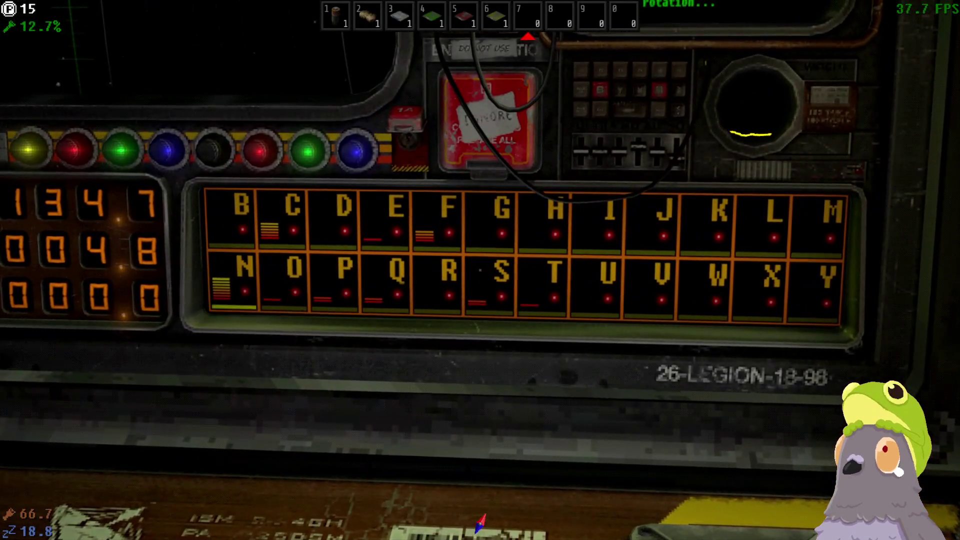
pyautogui.press('s')
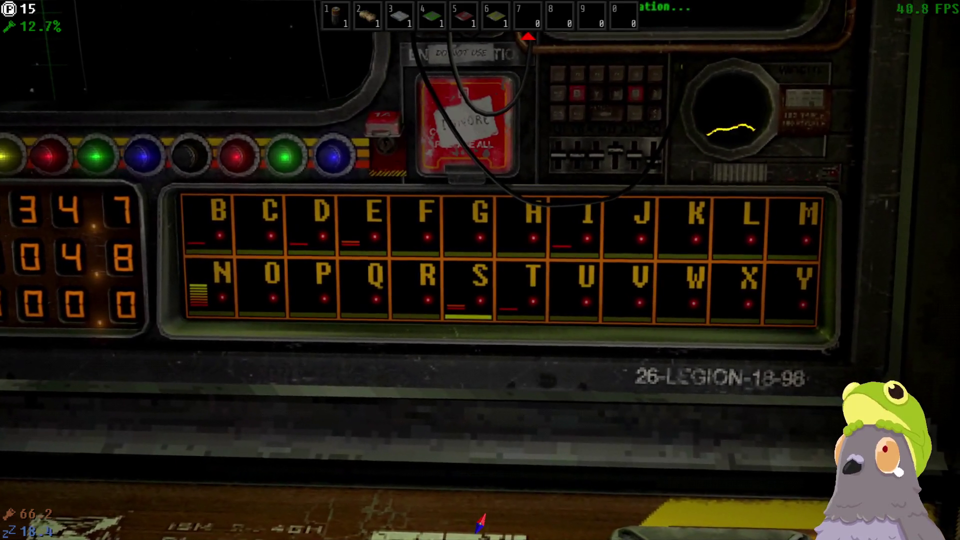
pyautogui.rightClick(480, 270)
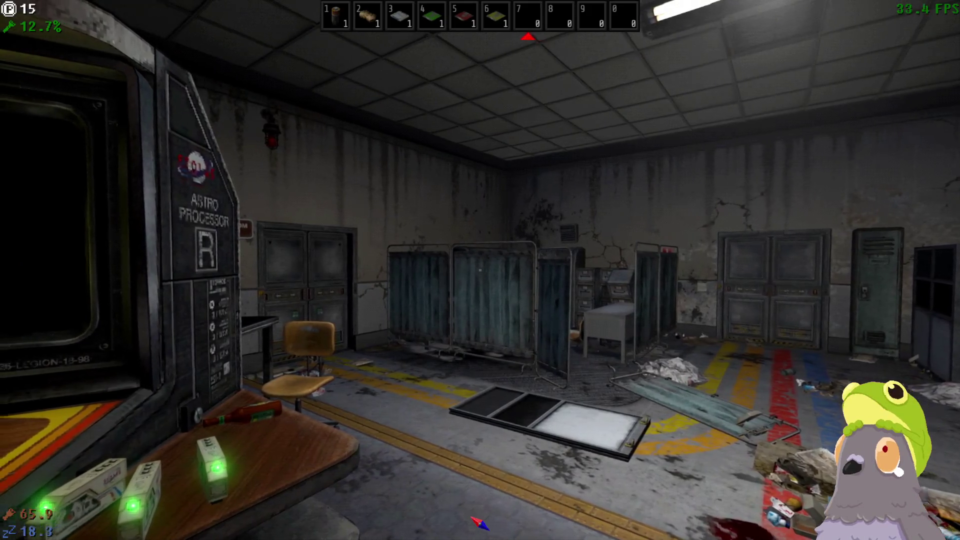
# Step: Walk toward the server-room computers, back off, and save the game with F5
pyautogui.press('w')
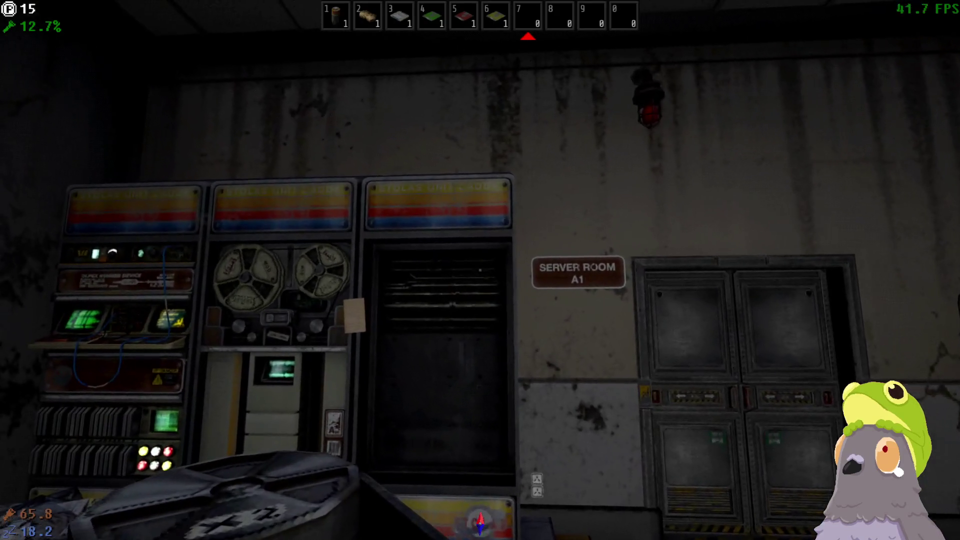
pyautogui.press('s')
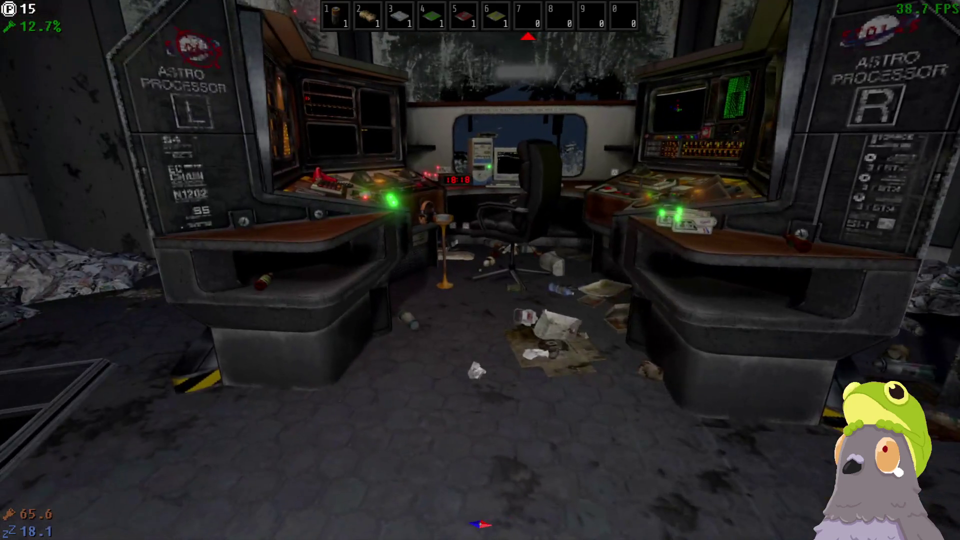
pyautogui.press('F5')
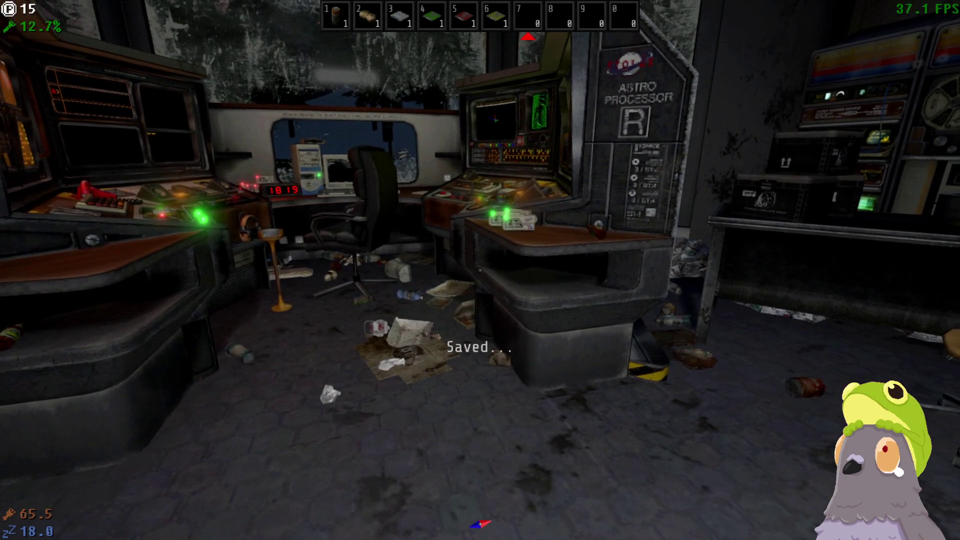
# Step: Inspect the Server Room A1 STOLAS cabinets, then walk back to the desk computer
pyautogui.press('w')
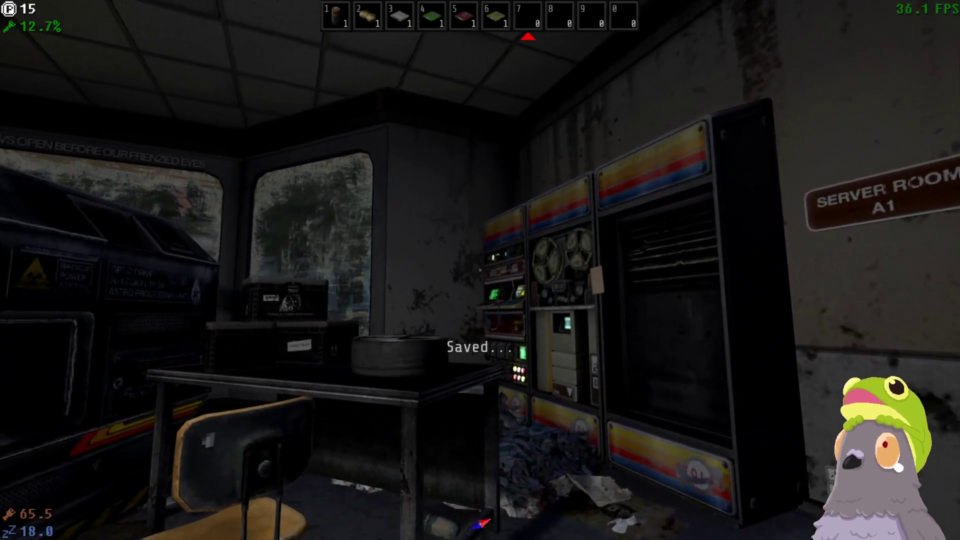
pyautogui.press('w')
pyautogui.press('w')
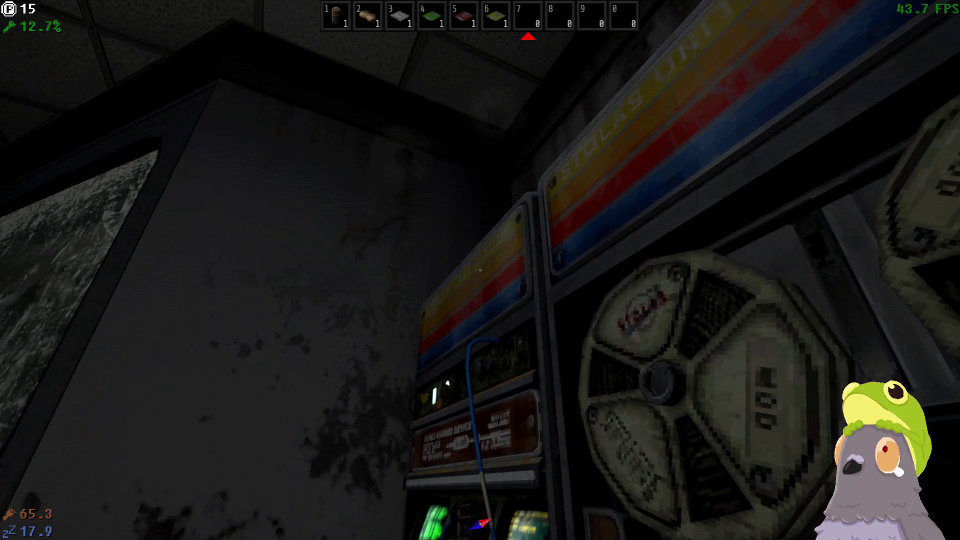
pyautogui.moveTo(480, 270)
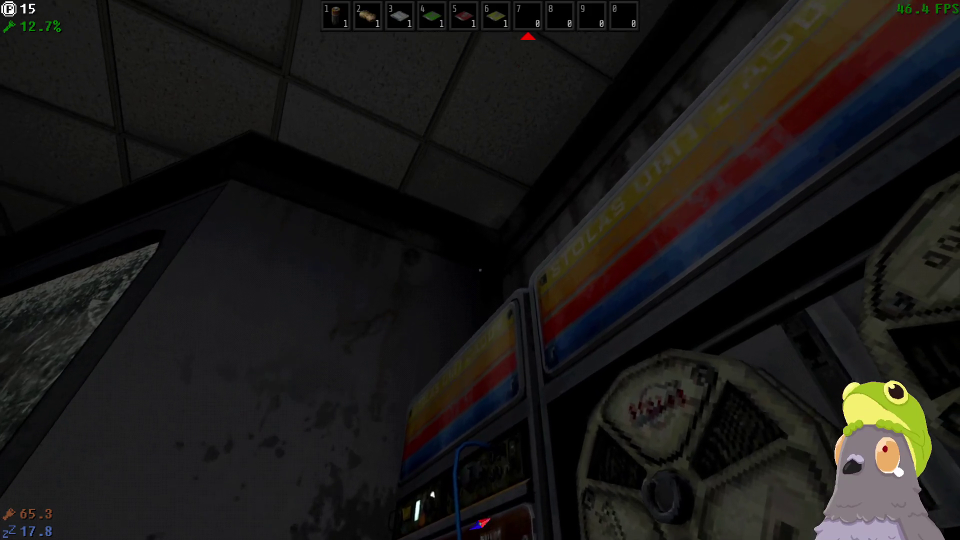
pyautogui.press('w')
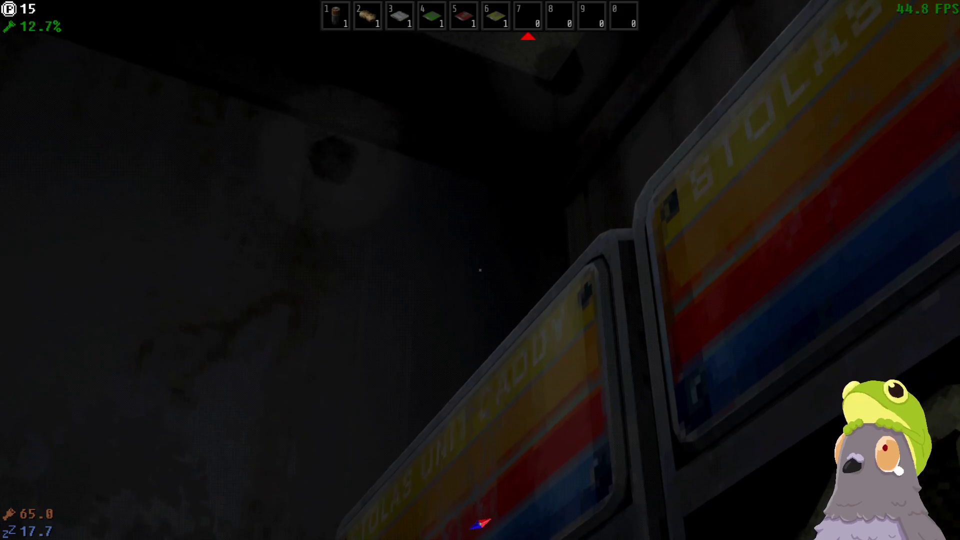
pyautogui.press('s')
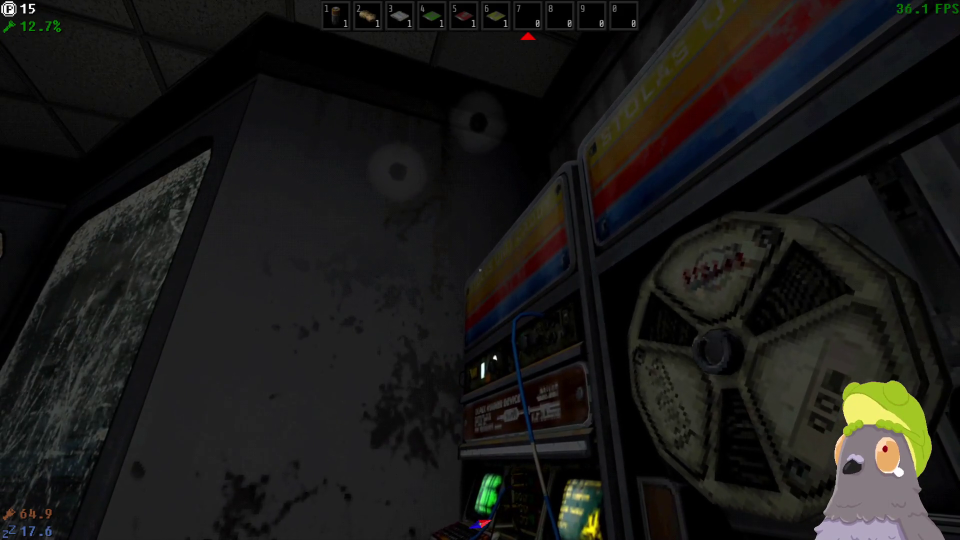
pyautogui.press('s')
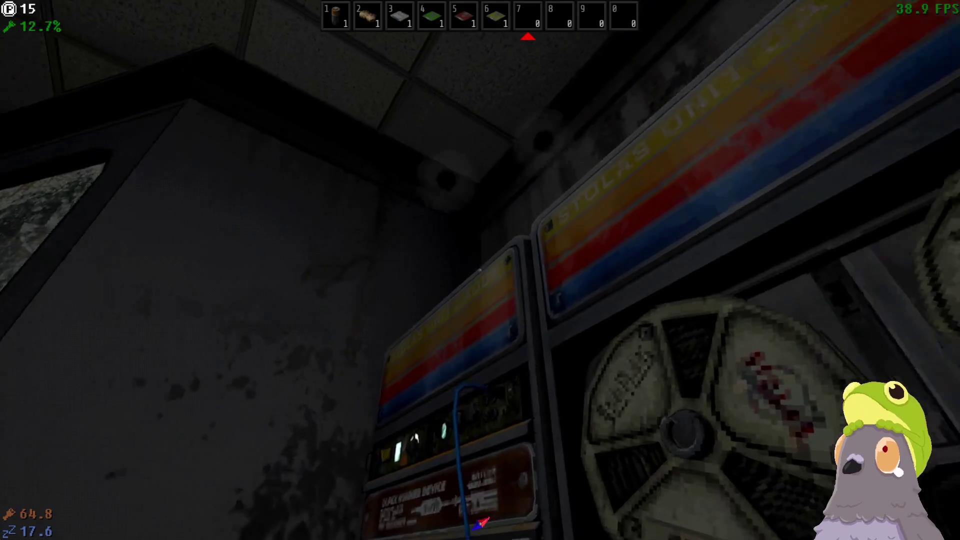
pyautogui.press('s')
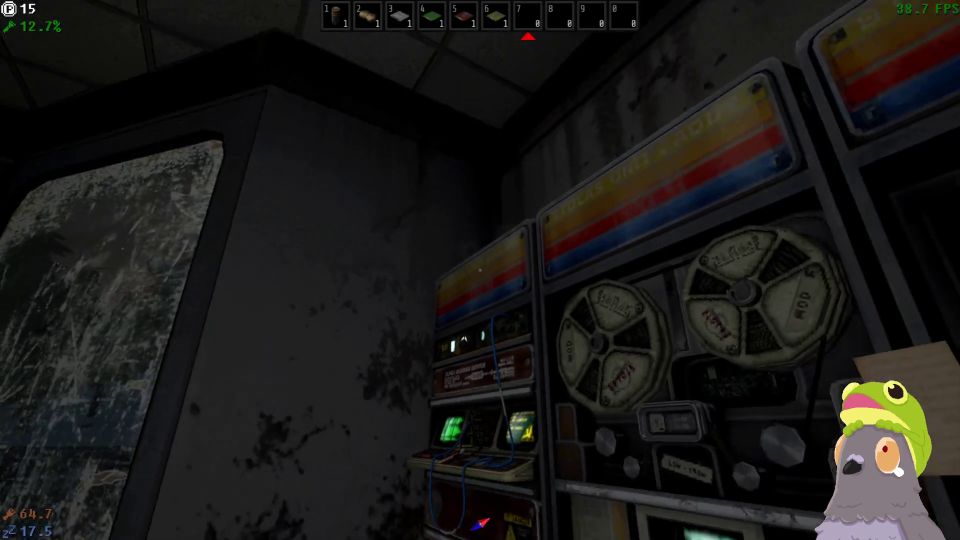
pyautogui.press('s')
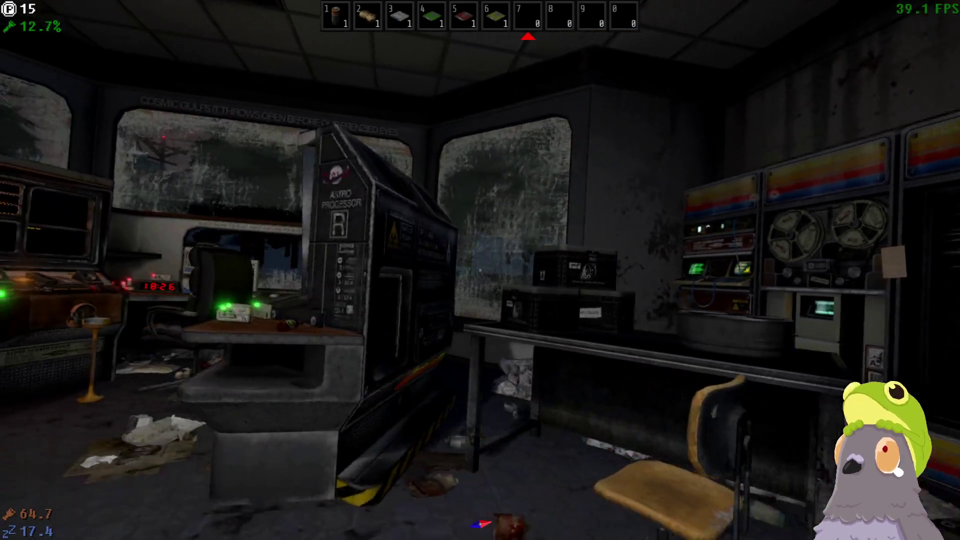
pyautogui.press('w')
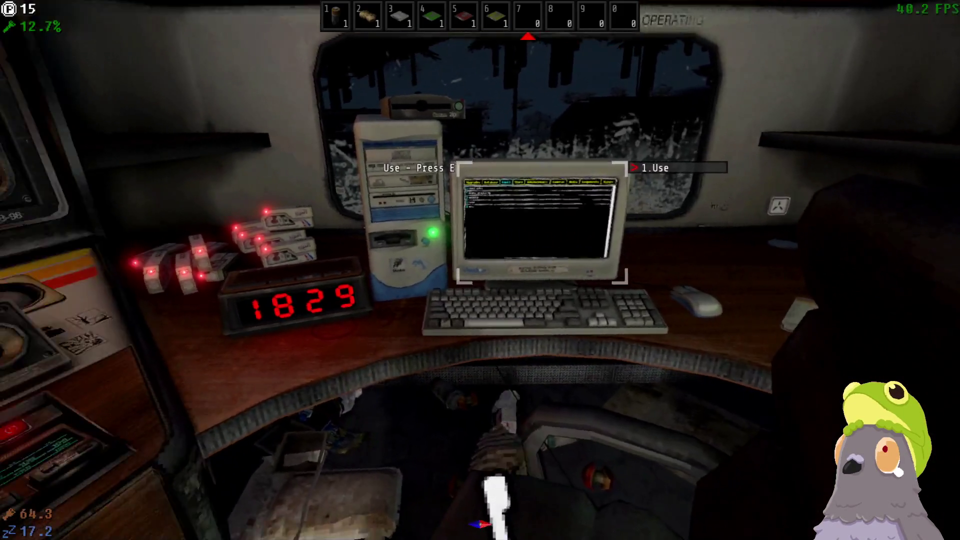
# Step: Open the double doors with E and climb the stairwell toward the dormitory bunks
pyautogui.press('w')
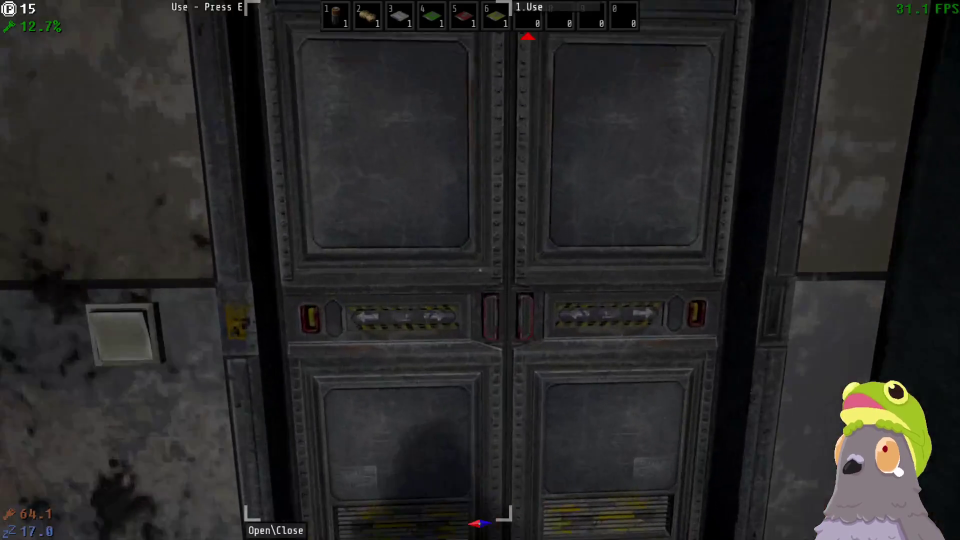
pyautogui.press('e')
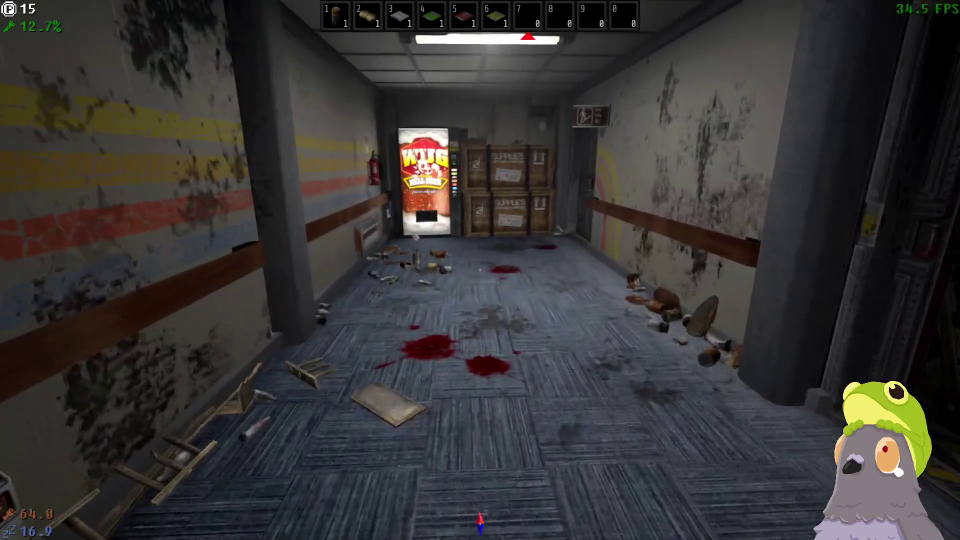
pyautogui.press('w')
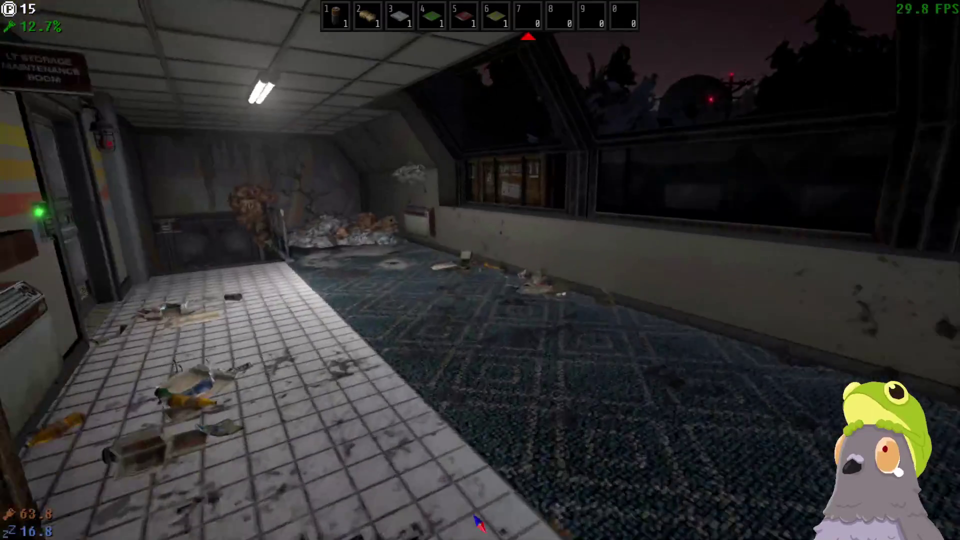
pyautogui.press('w')
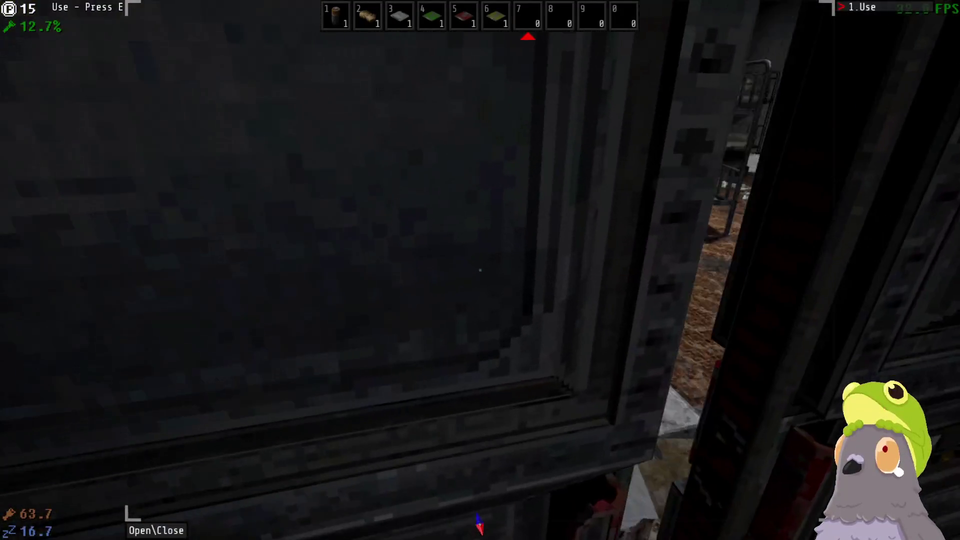
pyautogui.press('w')
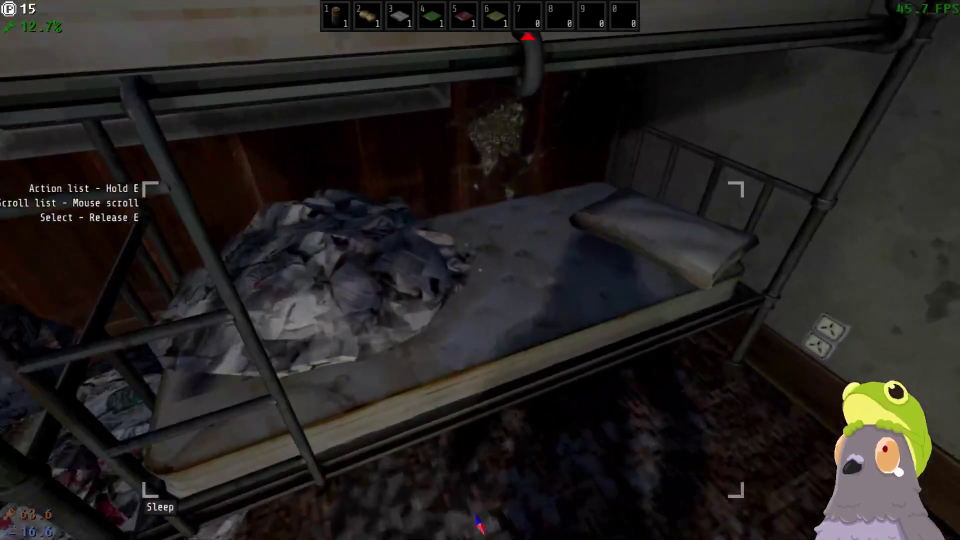